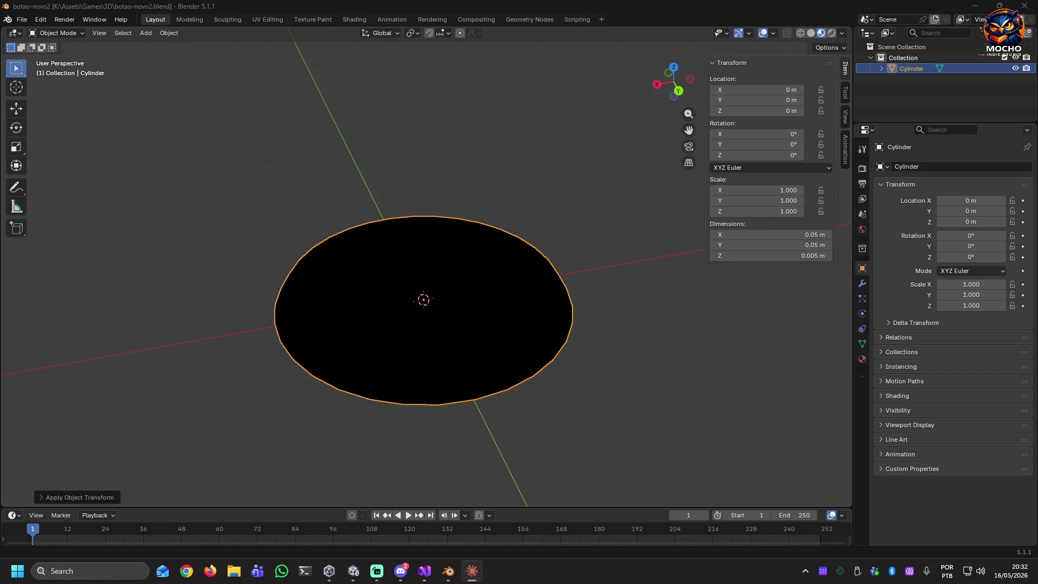
Show the cylinder's Football_Button.001 material in Properties and the Outliner, then switch to Material Preview shading
left_click(862, 359)
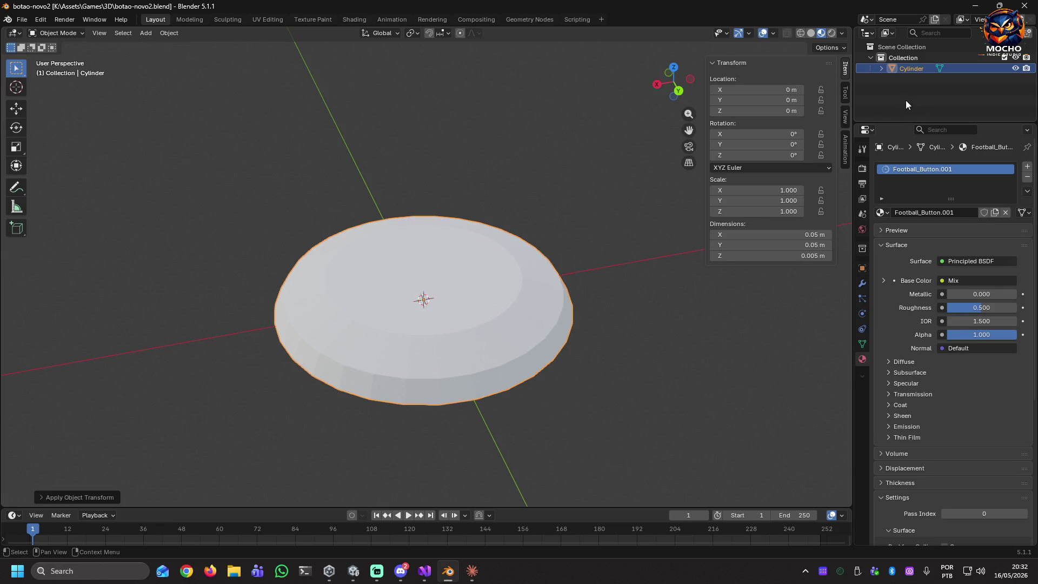
left_click(881, 69)
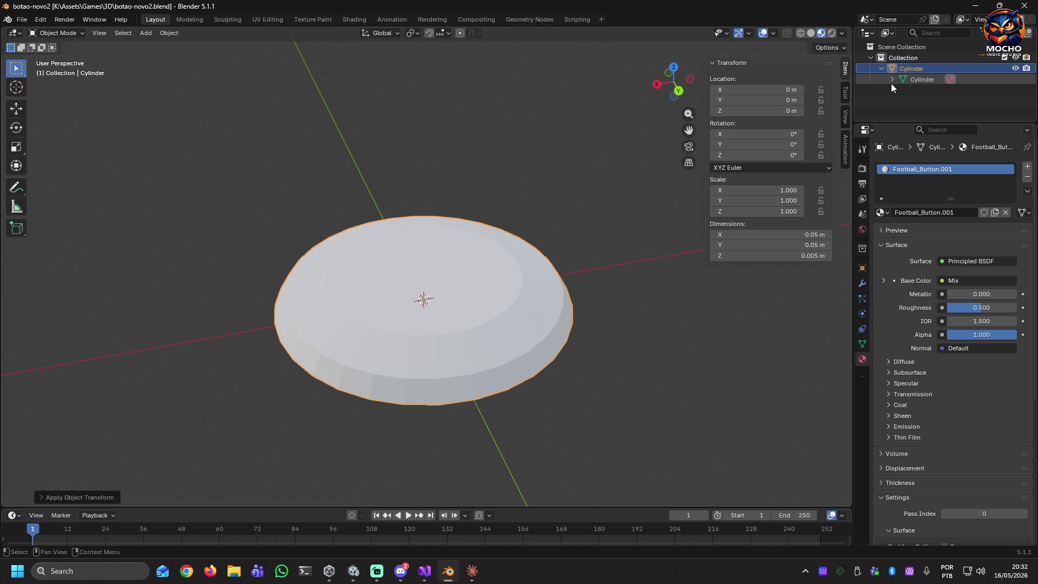
left_click(892, 80)
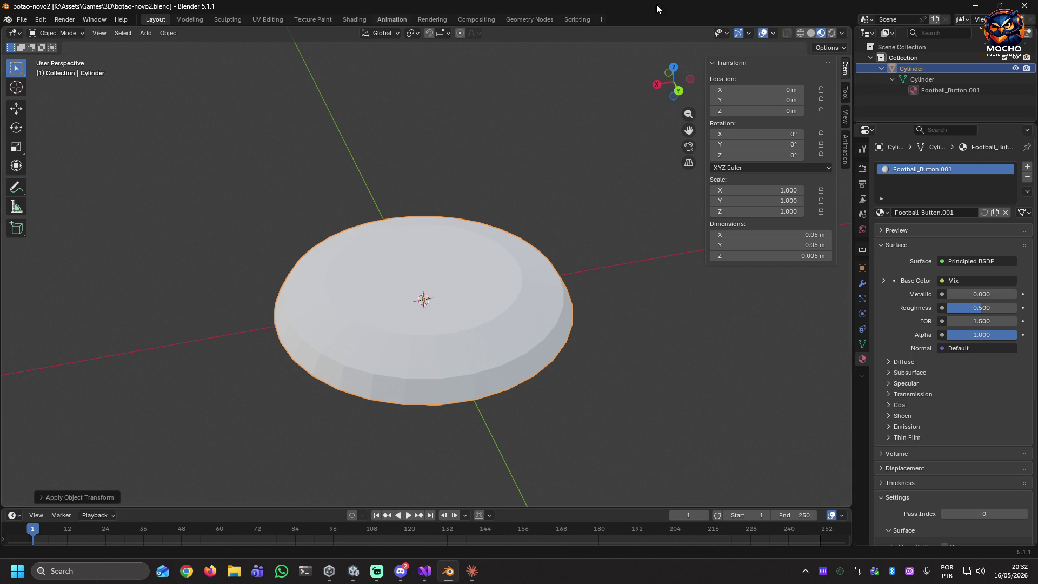
left_click(820, 33)
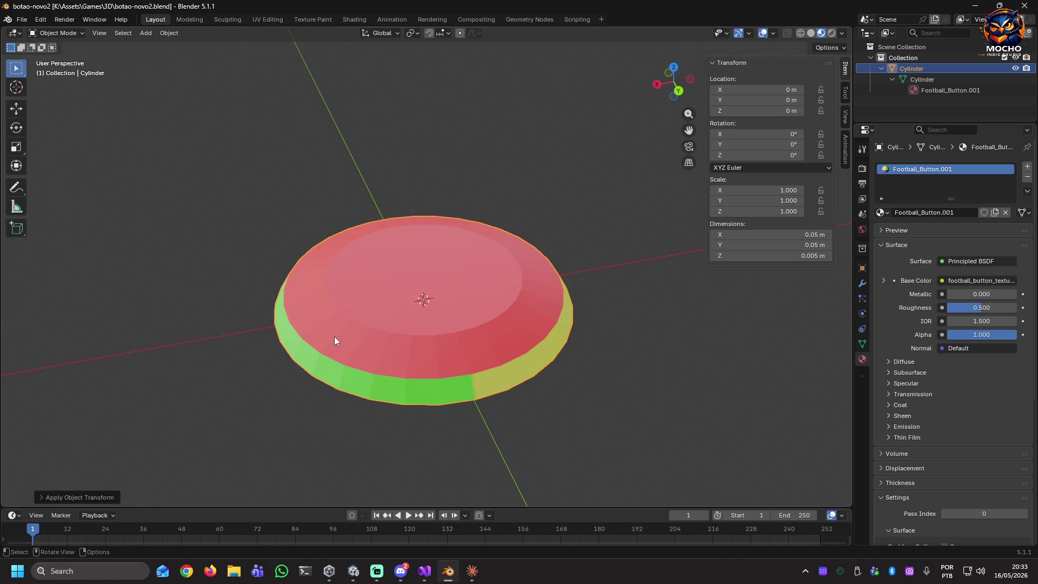
mouse_move(382, 361)
left_mouse_down()
mouse_move(420, 355)
mouse_move(384, 352)
mouse_move(428, 323)
mouse_move(504, 336)
mouse_move(563, 322)
mouse_move(584, 232)
mouse_move(598, 238)
mouse_move(602, 301)
mouse_move(570, 331)
mouse_move(491, 341)
mouse_move(378, 326)
mouse_move(589, 331)
mouse_move(498, 343)
left_mouse_up()
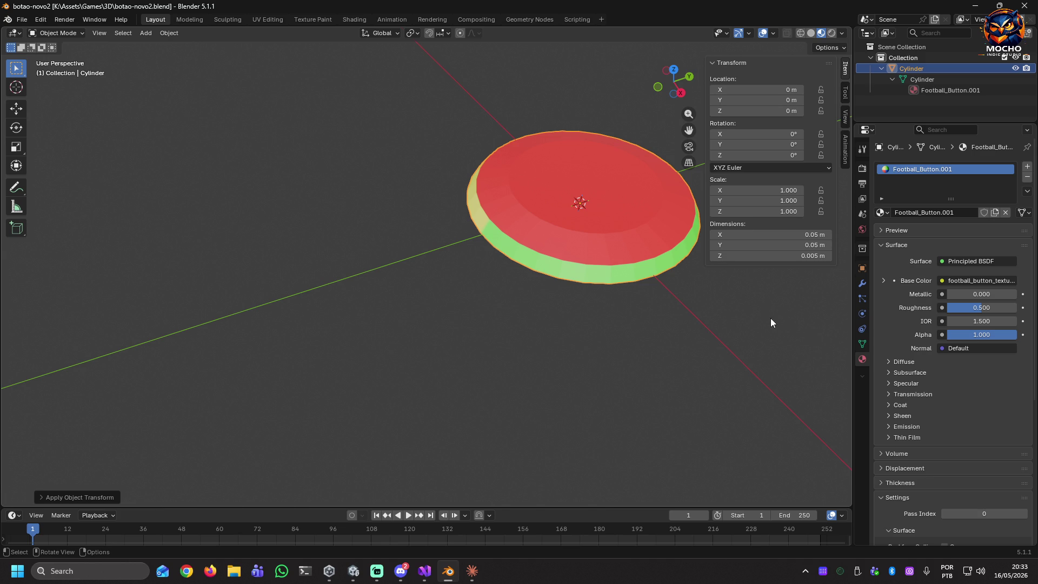
mouse_move(673, 270)
left_mouse_down()
mouse_move(602, 296)
mouse_move(544, 236)
left_mouse_up()
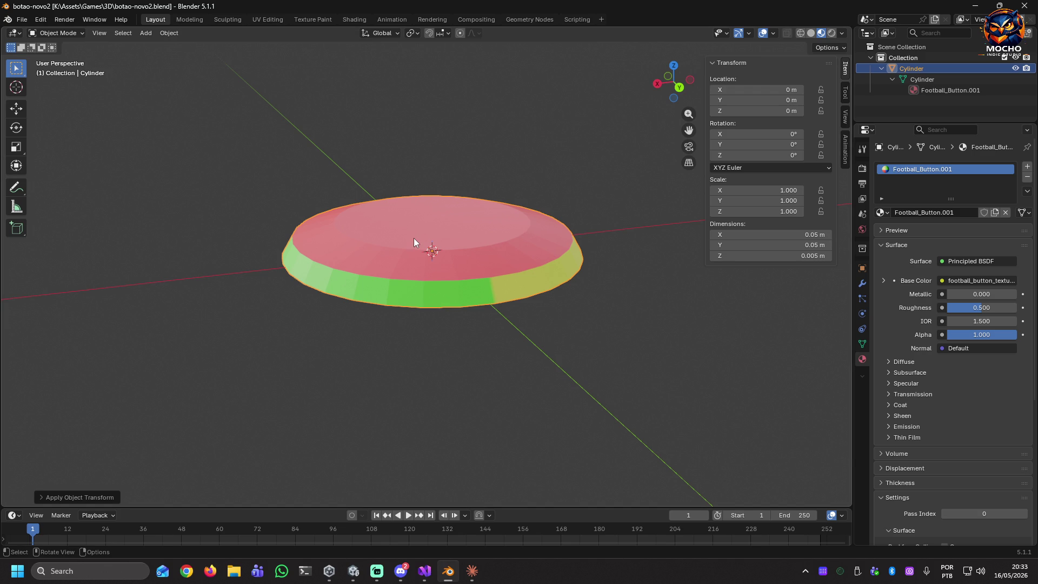
left_click_drag(414, 238, 413, 268)
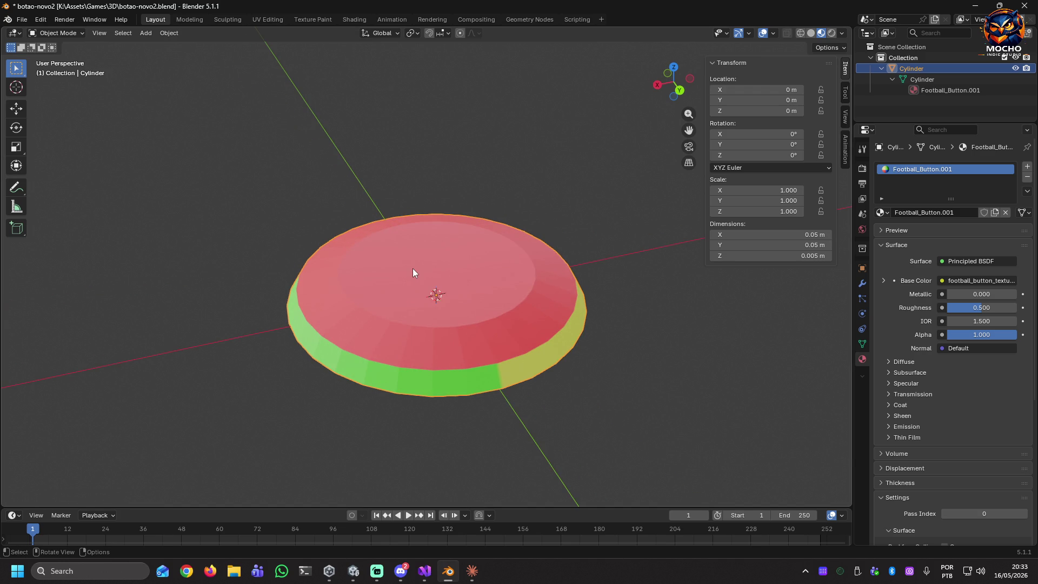
Re-unwrap the cylinder's mesh in Edit Mode with Smart UV Project
key("Tab")
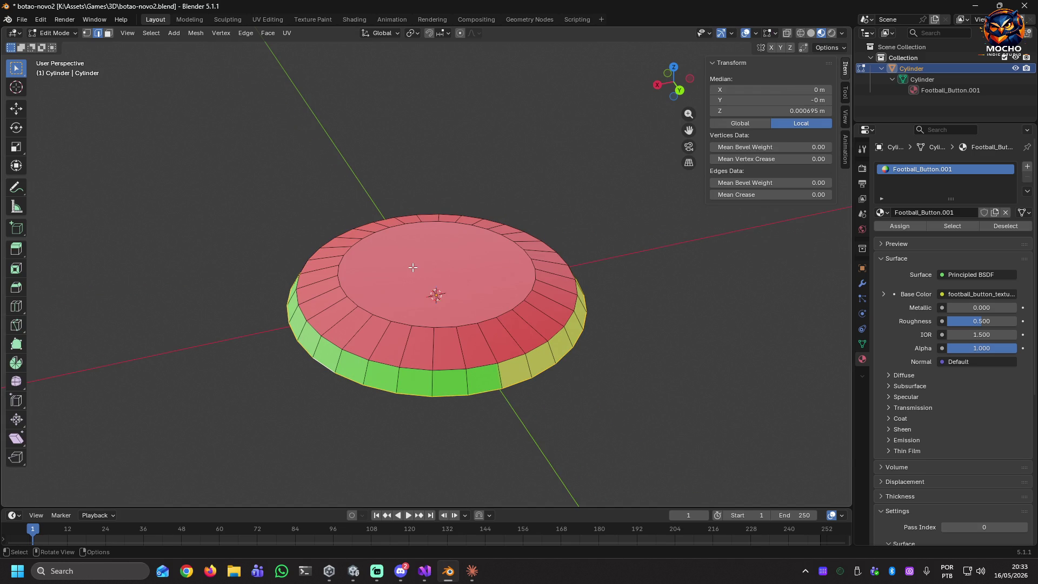
key("u")
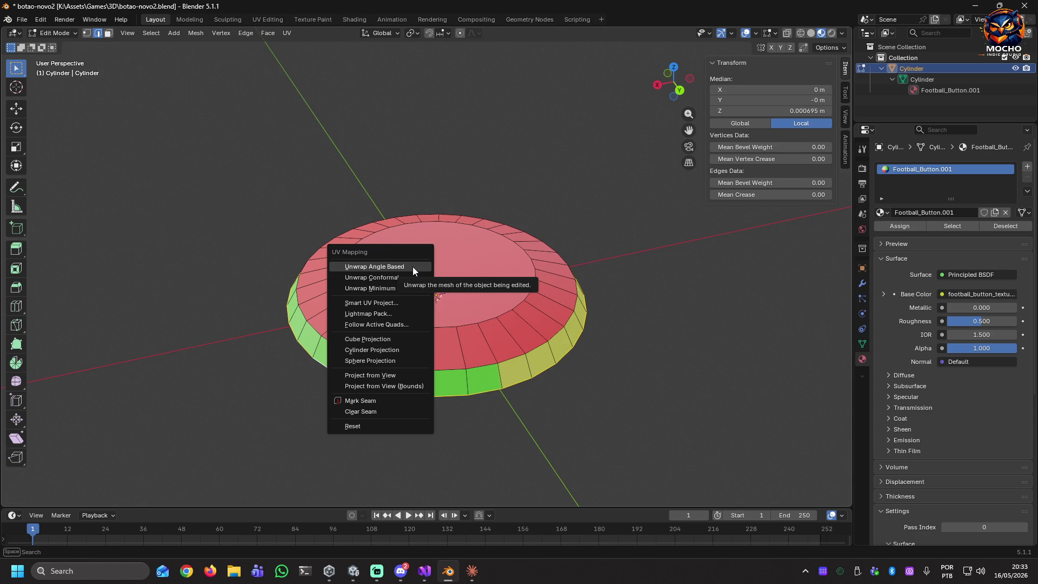
left_click(410, 303)
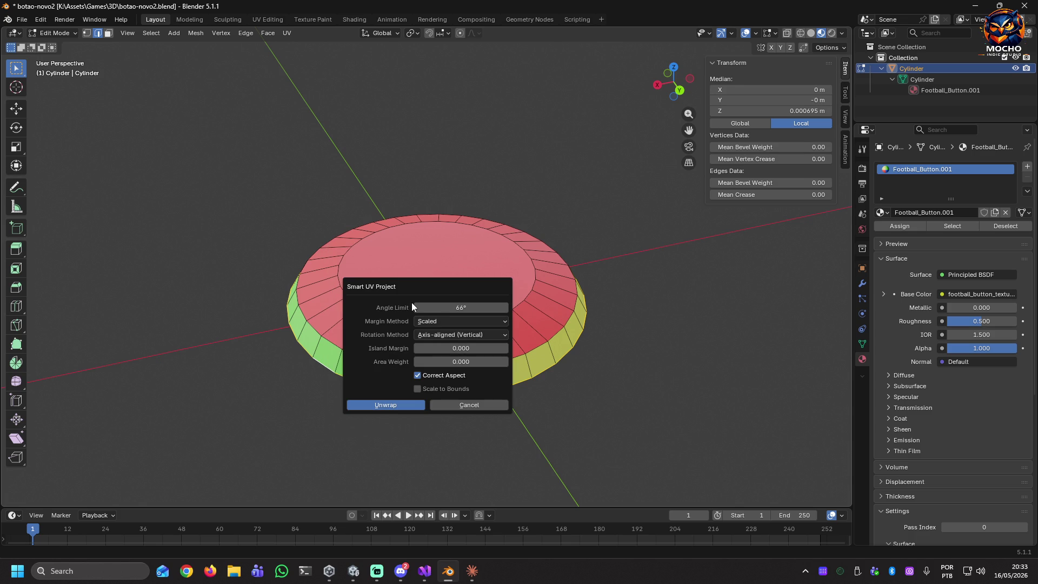
left_click(406, 405)
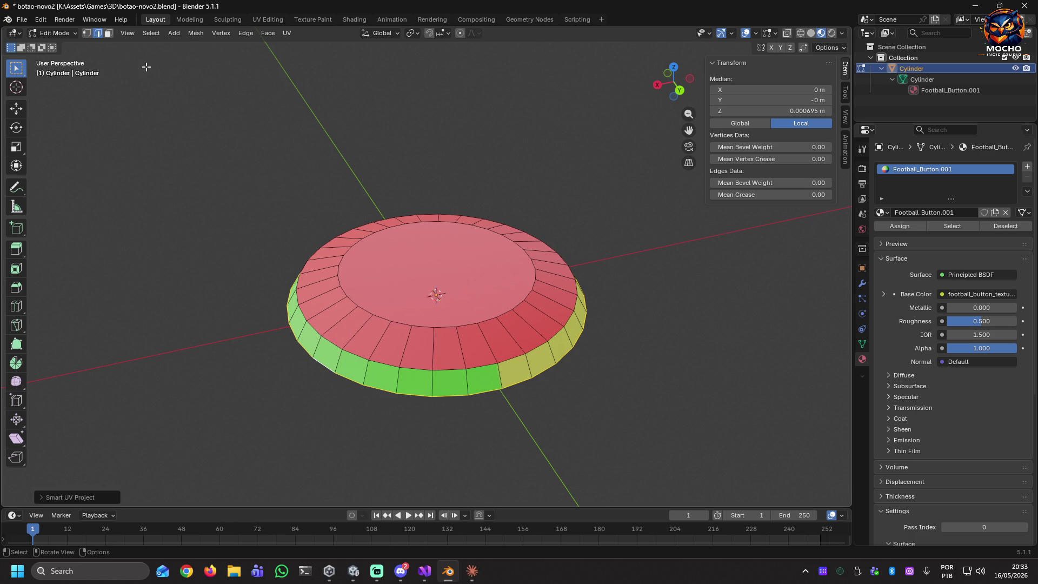
Switch to the UV Editing workspace
left_click(283, 37)
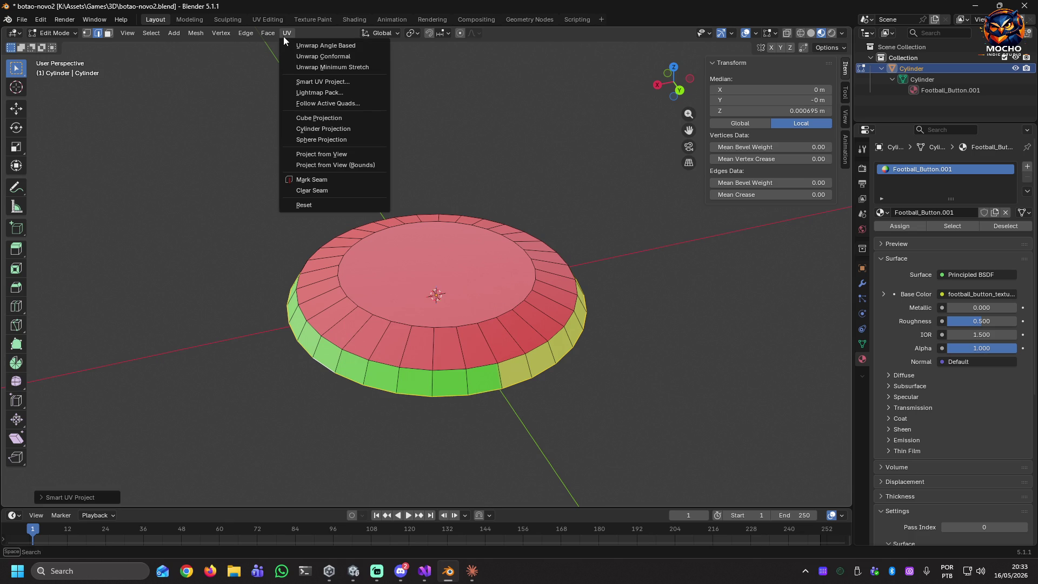
left_click(283, 37)
left_click(277, 23)
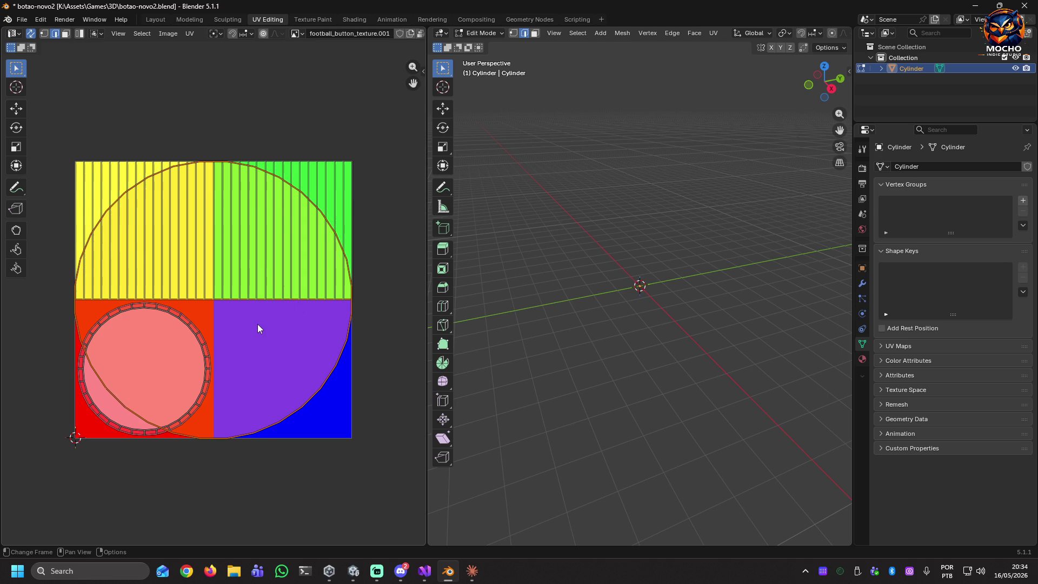
Zoom both editors and switch the button back to Object Mode
scroll(258, 328, "down", 1)
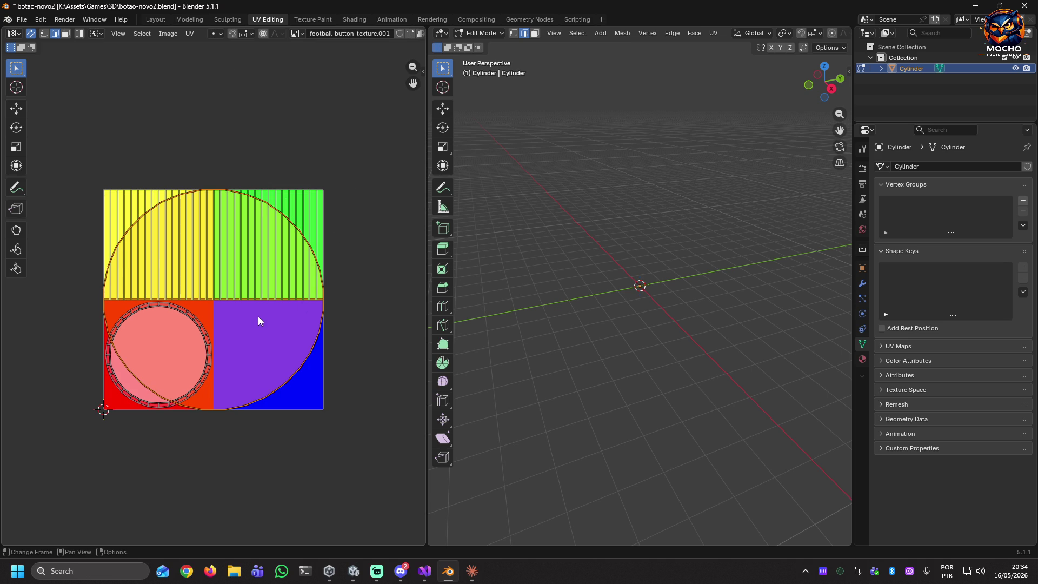
scroll(653, 287, "up", 5)
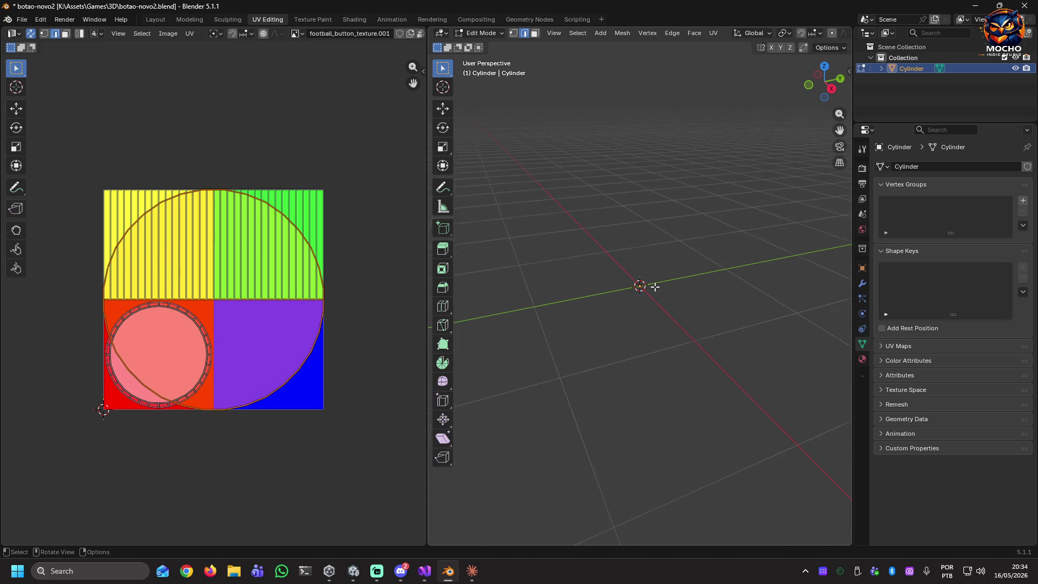
scroll(655, 287, "up", 10)
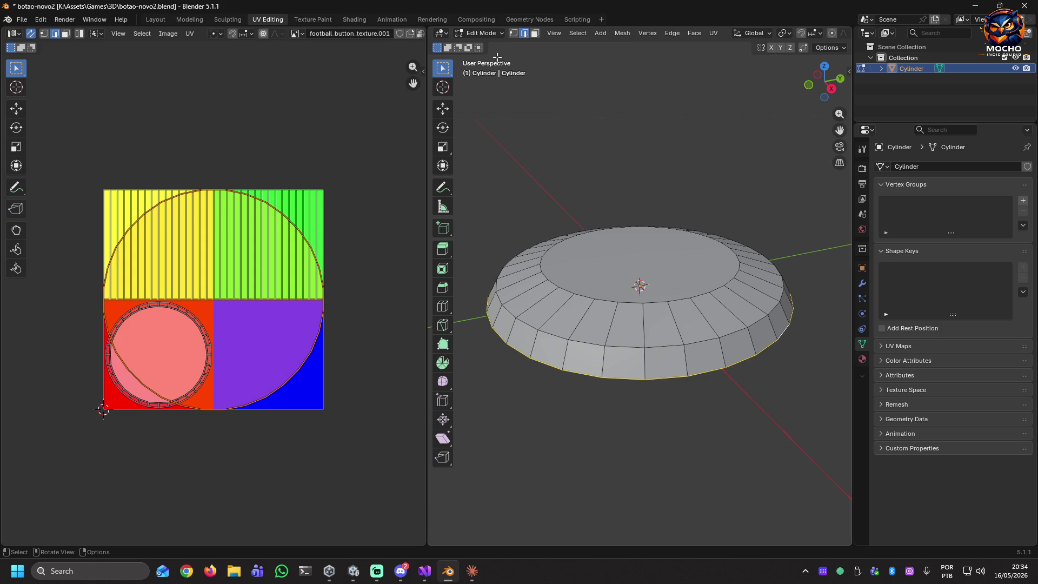
left_click(500, 34)
left_click(496, 43)
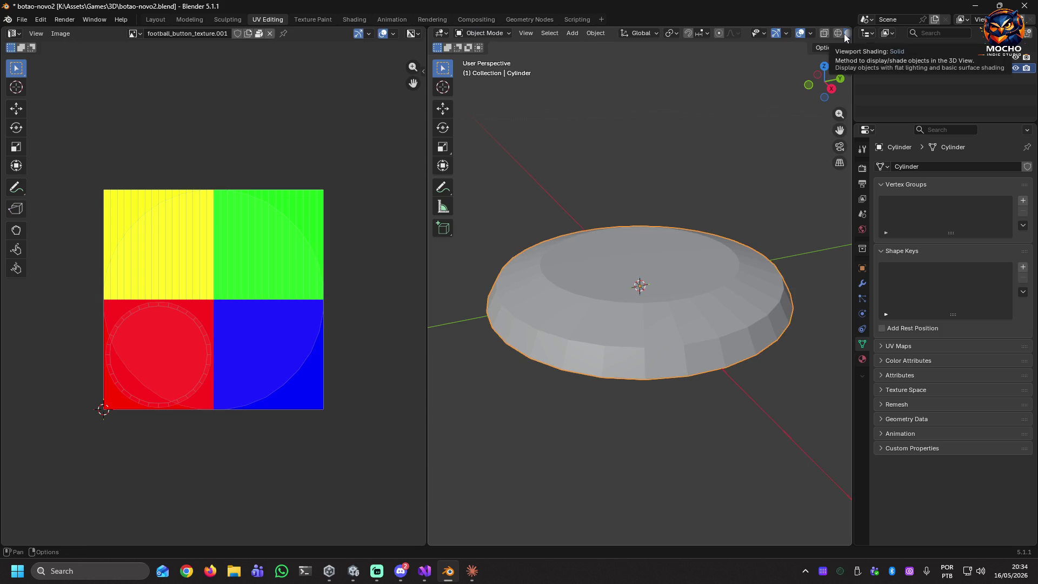
Turn on Material Preview and orbit to see the four-colour textured cap
scroll(747, 35, "down", 3)
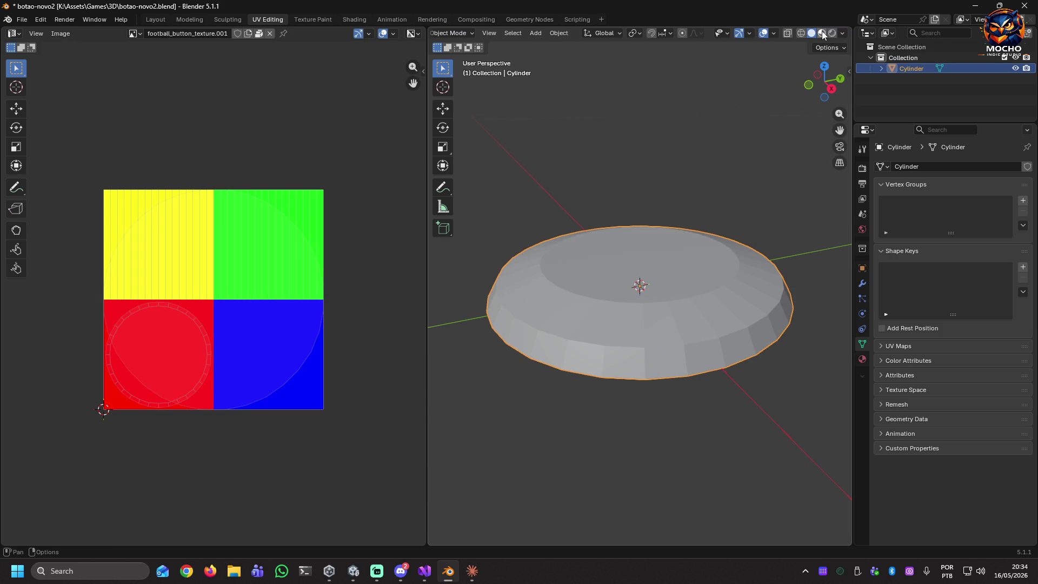
left_click(822, 33)
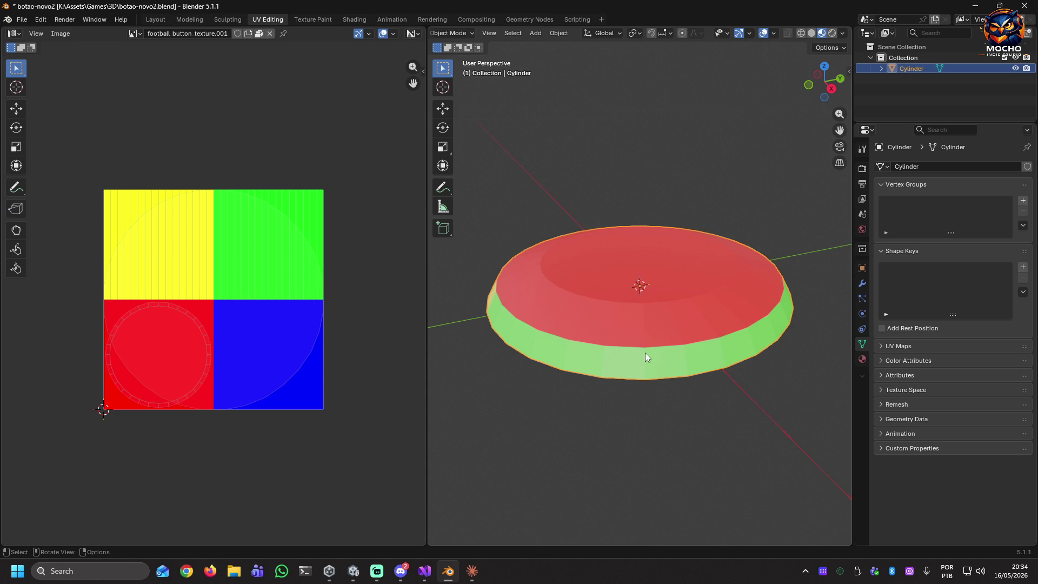
mouse_move(617, 350)
left_mouse_down()
mouse_move(753, 388)
mouse_move(799, 373)
mouse_move(795, 352)
left_mouse_up()
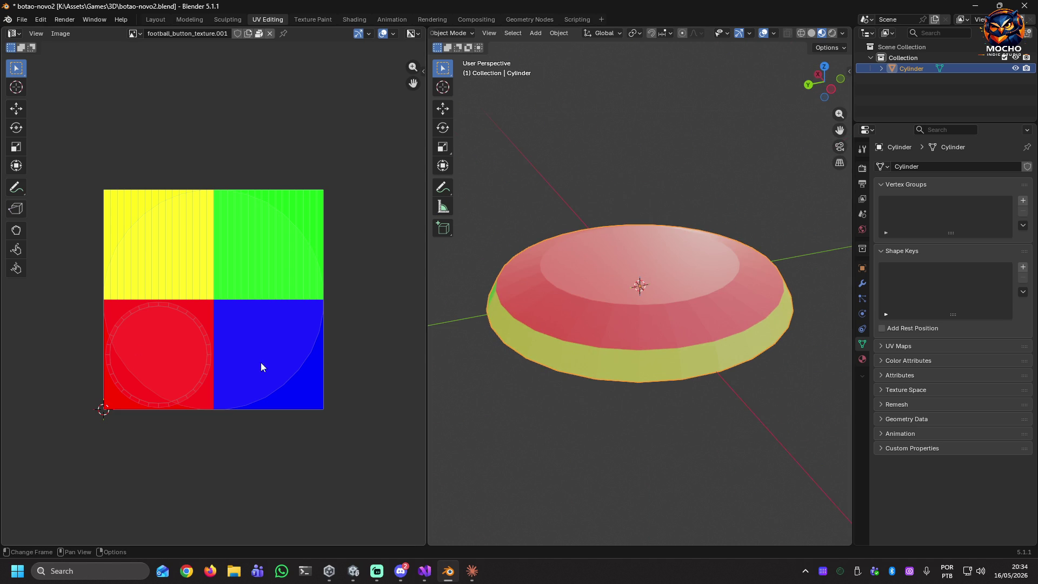
mouse_move(4, 354)
left_mouse_down()
mouse_move(89, 350)
mouse_move(51, 346)
mouse_move(63, 339)
left_mouse_up()
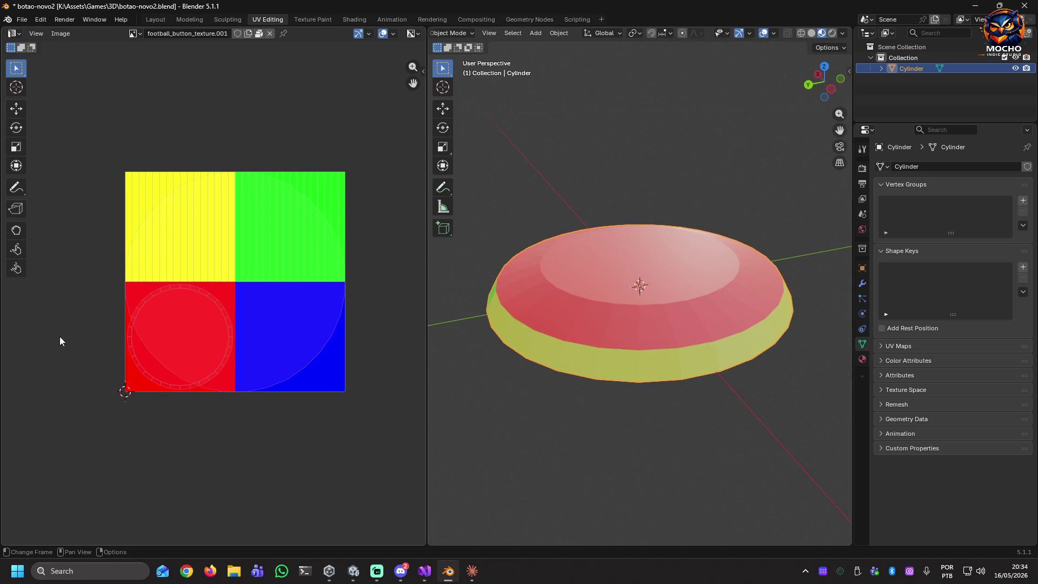
mouse_move(531, 325)
left_mouse_down()
mouse_move(599, 338)
mouse_move(624, 326)
mouse_move(621, 283)
mouse_move(644, 227)
mouse_move(623, 352)
mouse_move(576, 326)
mouse_move(558, 242)
left_mouse_up()
Re-enter Edit Mode and undo the cap's UV change, putting its circle back in blue
key("Tab")
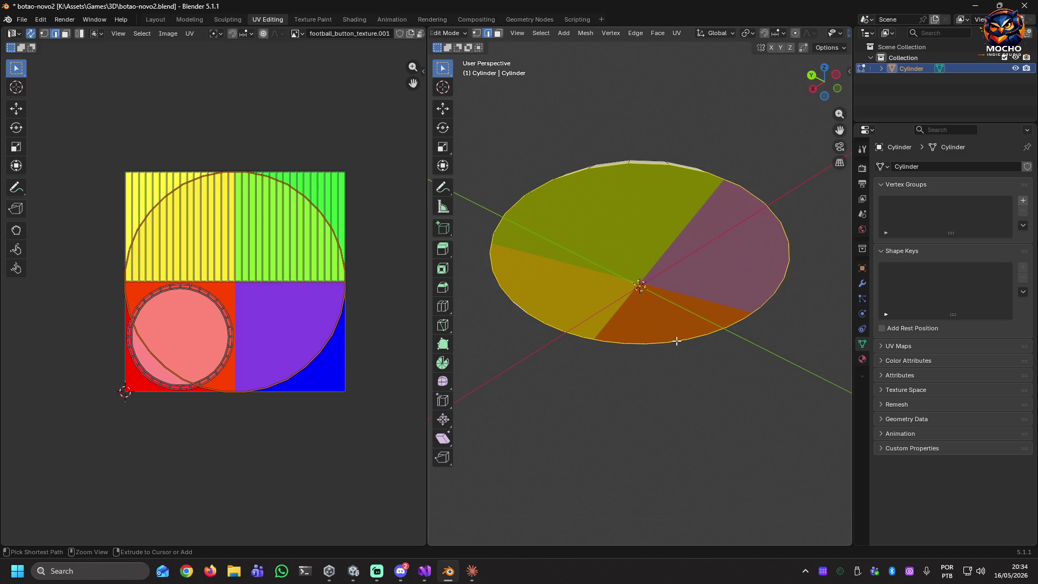
key("ctrl+z")
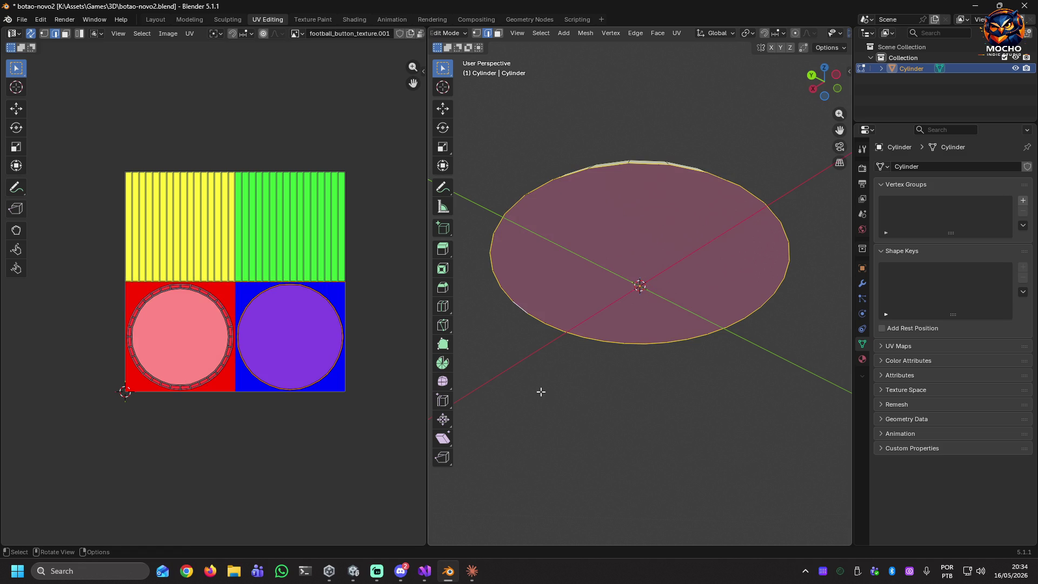
left_click(542, 392)
mouse_move(566, 374)
left_mouse_down()
mouse_move(575, 313)
mouse_move(570, 387)
mouse_move(656, 388)
left_mouse_up()
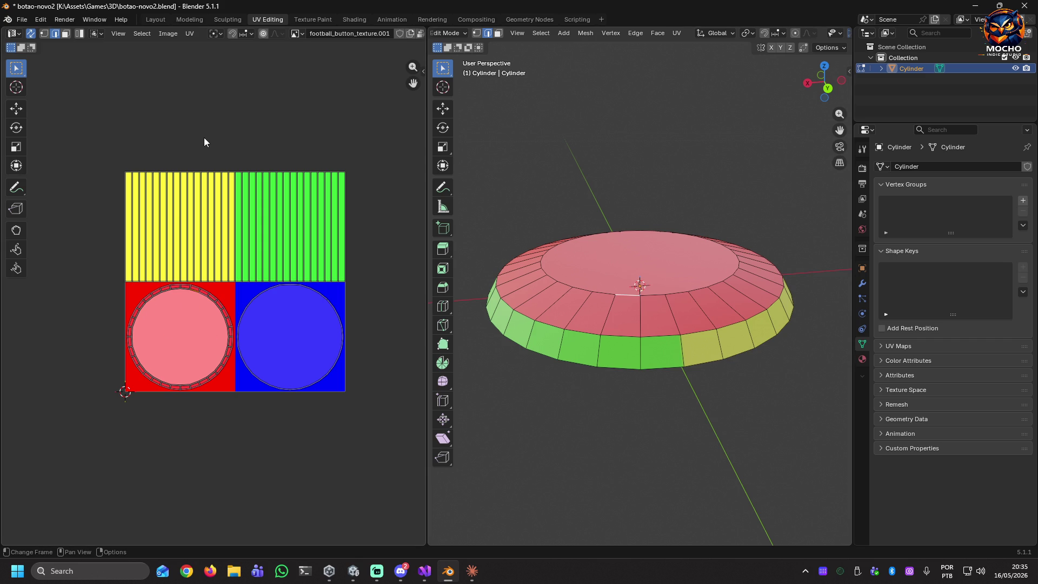
Switch to face select and pick seven consecutive faces of the cap's outer ring
left_click(65, 33)
left_click(198, 328)
left_click(224, 295)
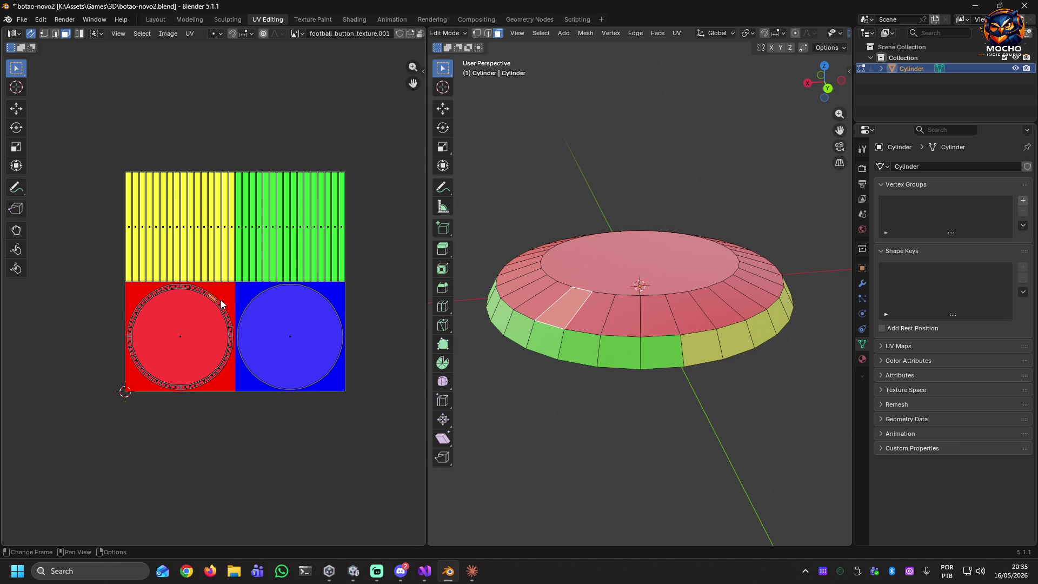
left_click(222, 306)
left_click(224, 312)
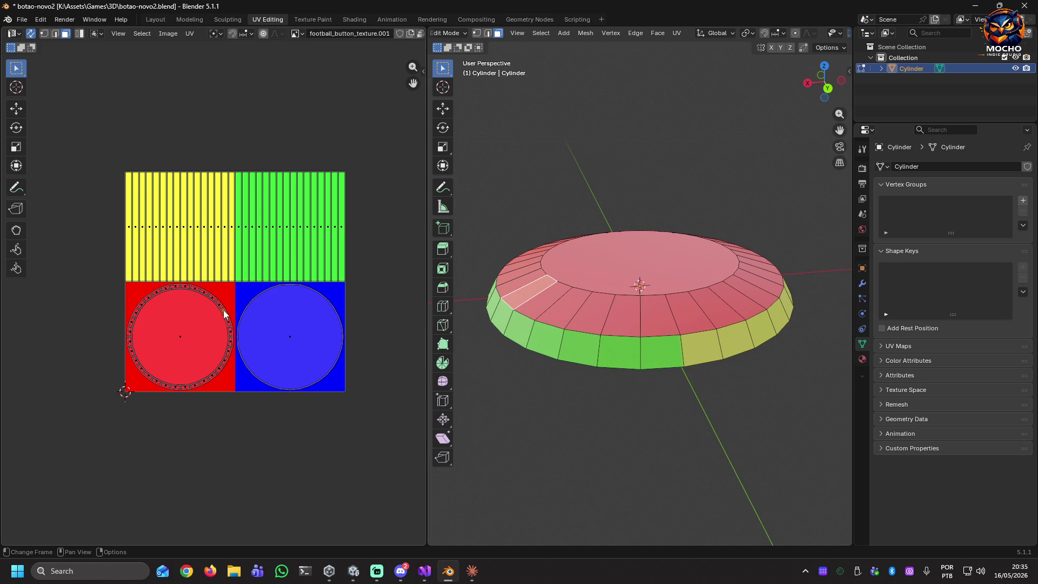
left_click(228, 323)
left_click(231, 332)
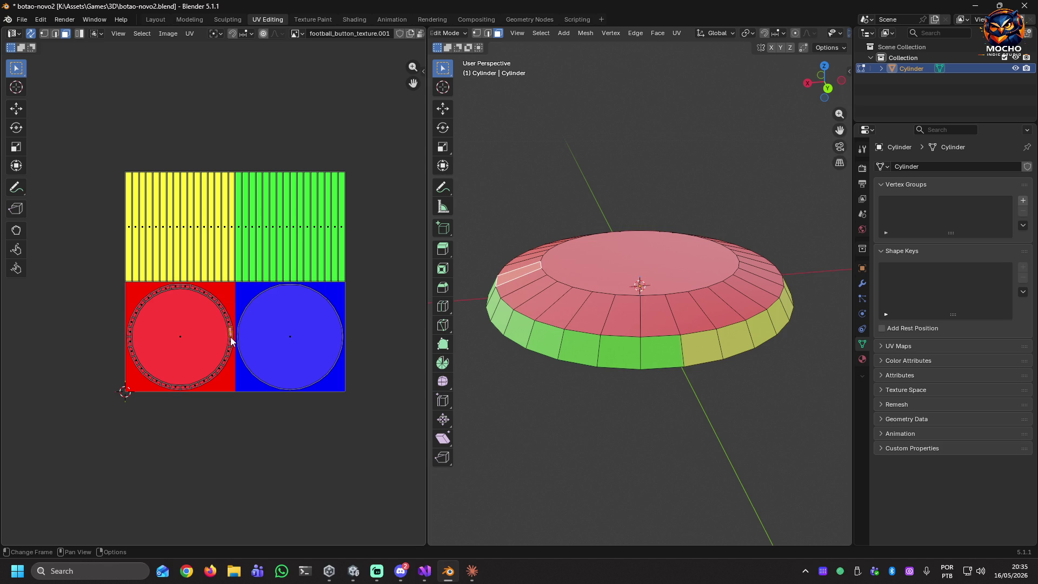
left_click(231, 341)
left_click(228, 352)
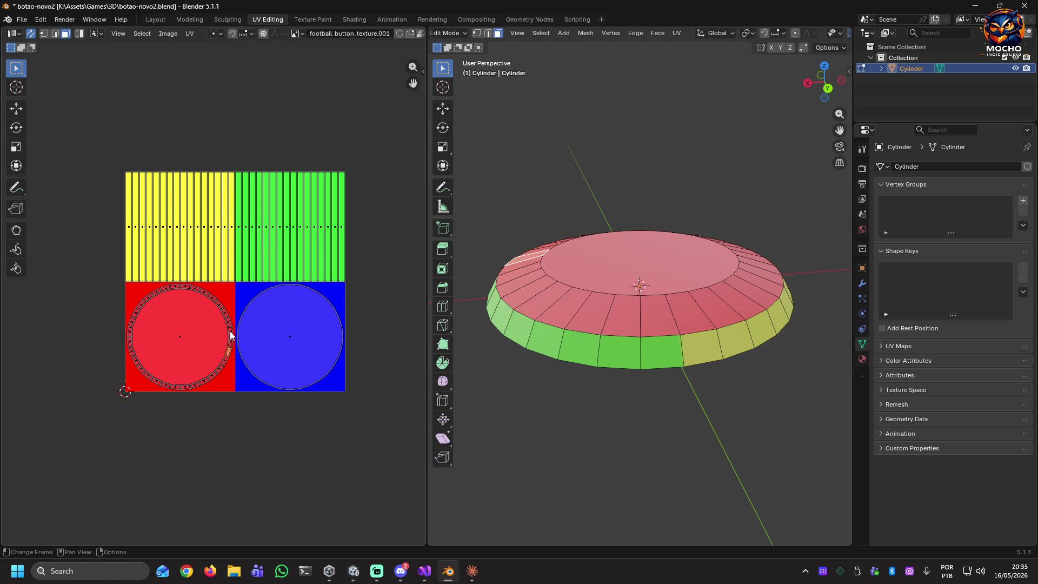
Start a new selection of rim side faces, orbiting around the cylinder
left_click(544, 304)
left_click(523, 335, "shift")
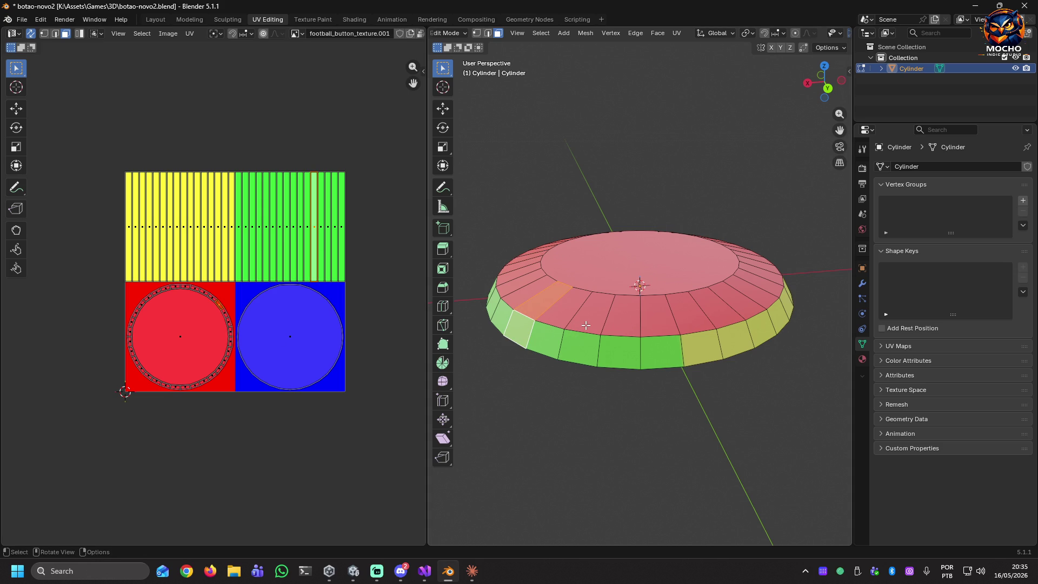
left_click(521, 334)
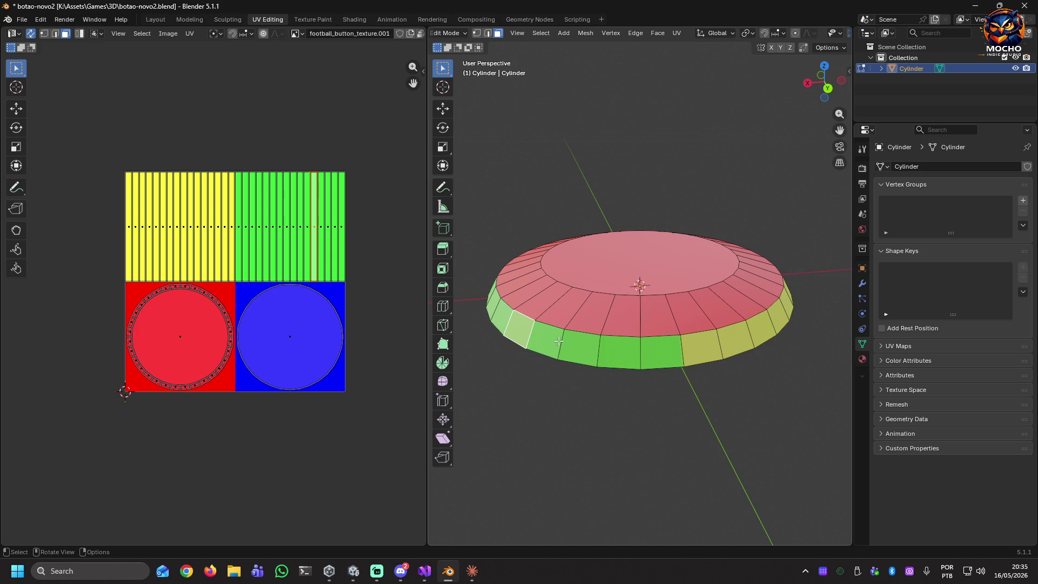
left_click(565, 344, "shift")
left_click(664, 354, "shift")
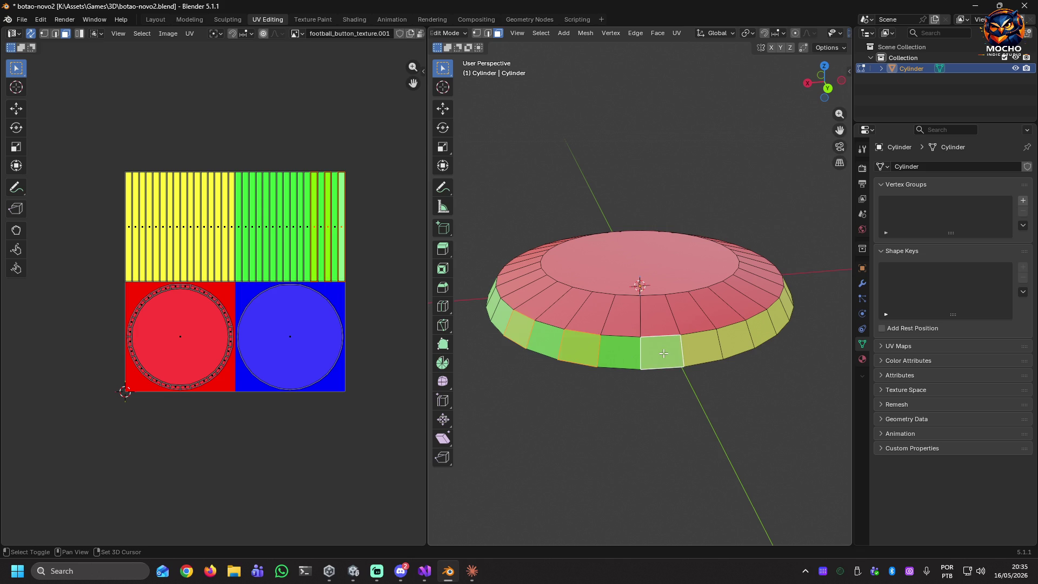
left_click(736, 343, "shift")
left_click_drag(763, 360, 630, 333)
left_click(593, 319, "shift")
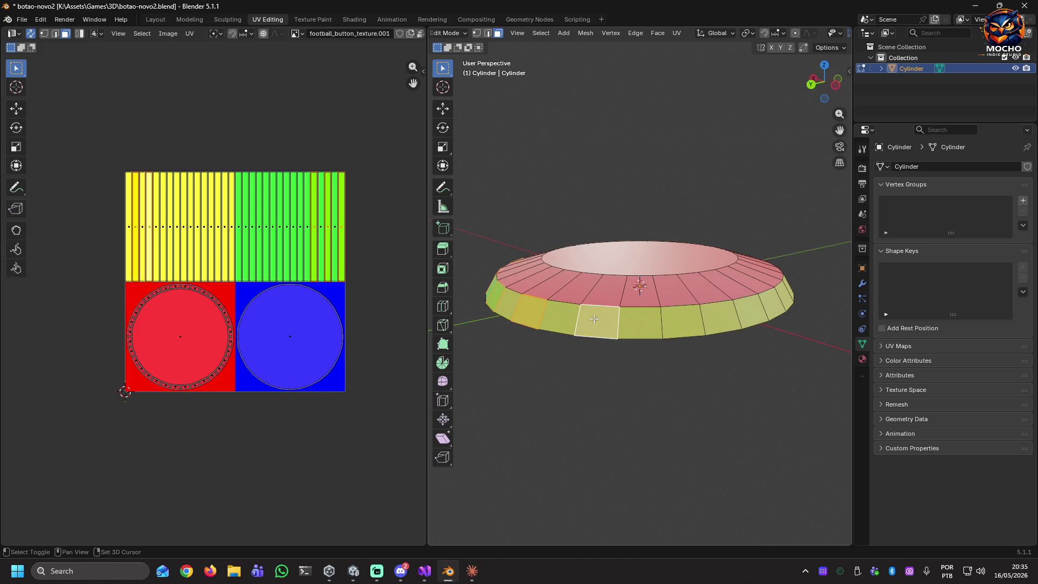
left_click(682, 323, "shift")
left_click_drag(734, 373, 698, 378)
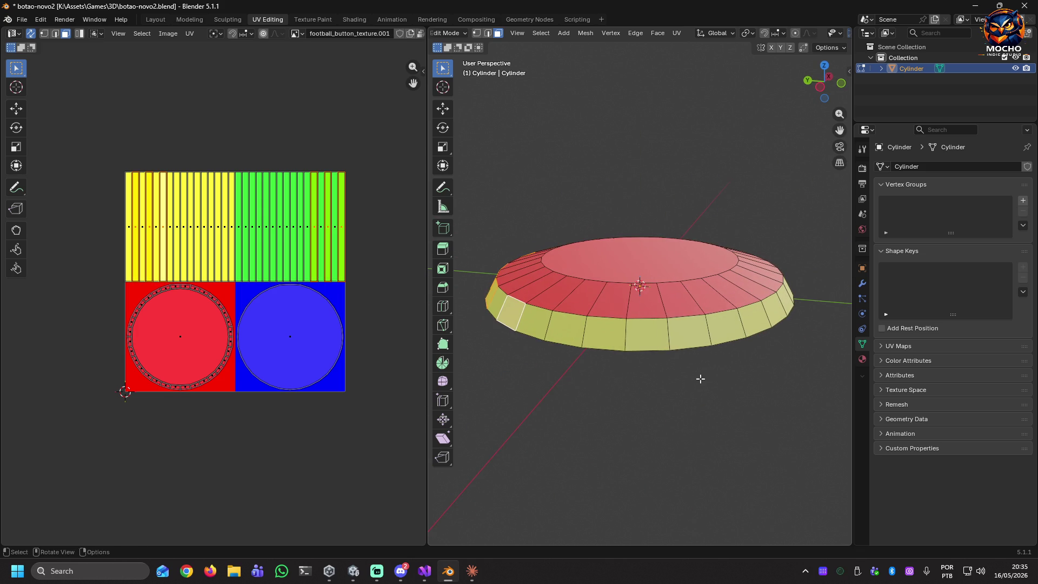
left_click(580, 329, "shift")
left_click(661, 344, "shift")
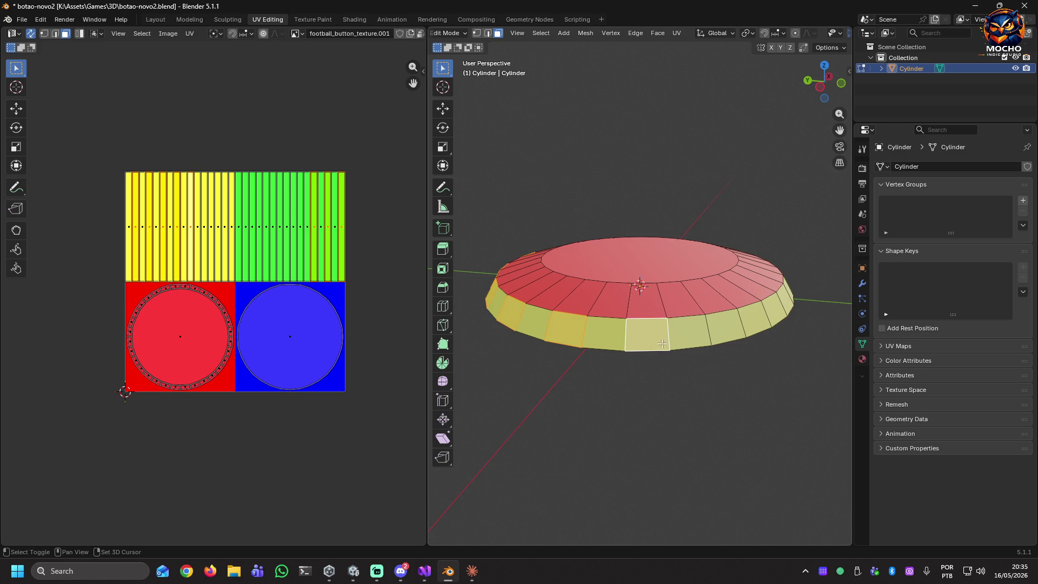
Keep adding side faces around the rim while orbiting the cylinder
left_click(724, 328, "shift")
mouse_move(724, 328)
left_mouse_down()
mouse_move(712, 382)
mouse_move(681, 366)
left_mouse_up()
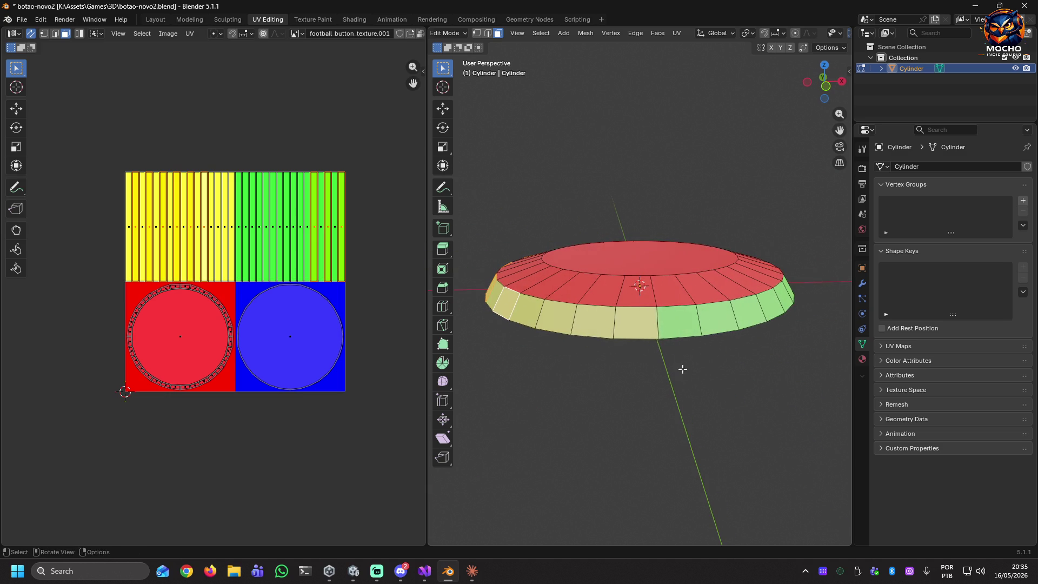
left_click(569, 321, "shift")
left_click(635, 325, "shift")
left_click(716, 319, "shift")
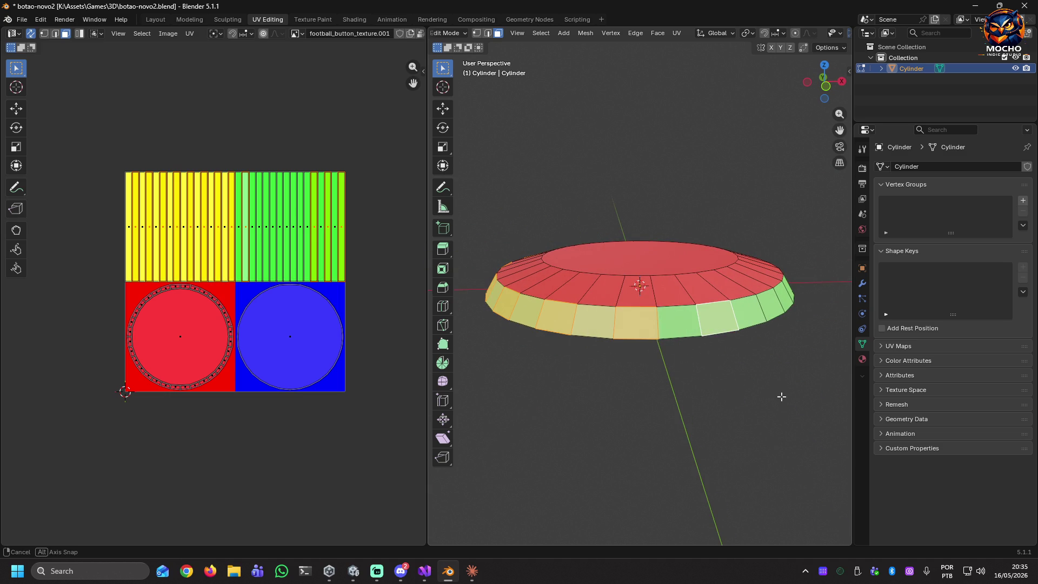
mouse_move(781, 397)
left_mouse_down()
mouse_move(695, 401)
mouse_move(626, 367)
left_mouse_up()
left_click(571, 332, "shift")
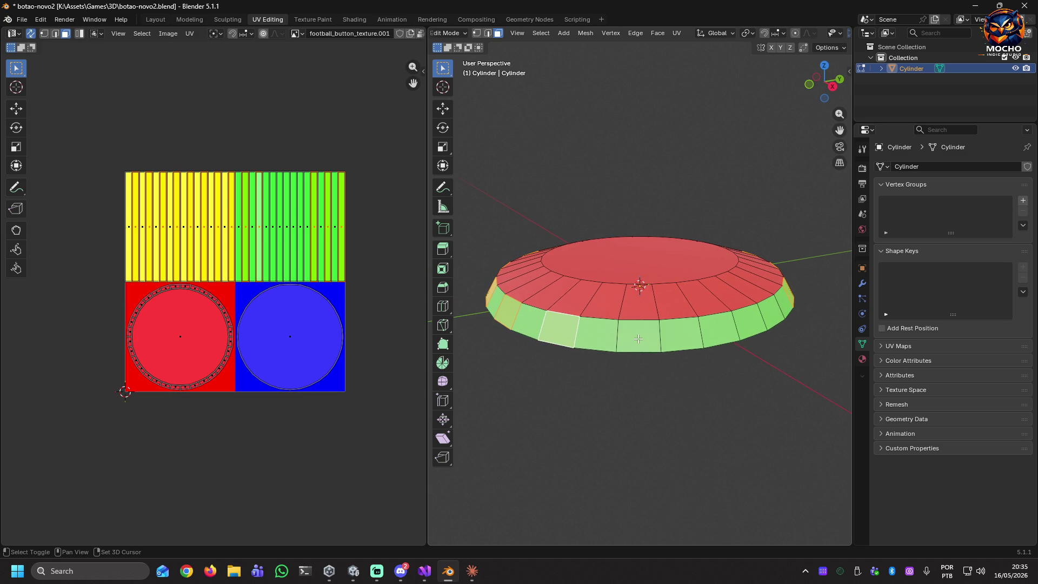
left_click(627, 338, "shift")
left_click(719, 330, "shift")
left_click_drag(753, 403, 648, 403)
left_click(654, 404, "shift")
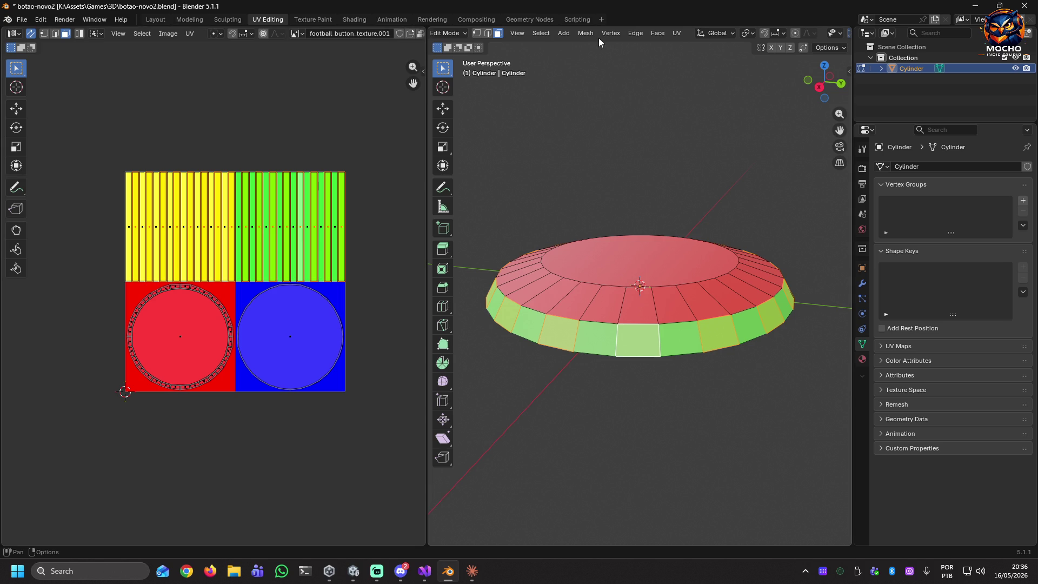
left_click(307, 20)
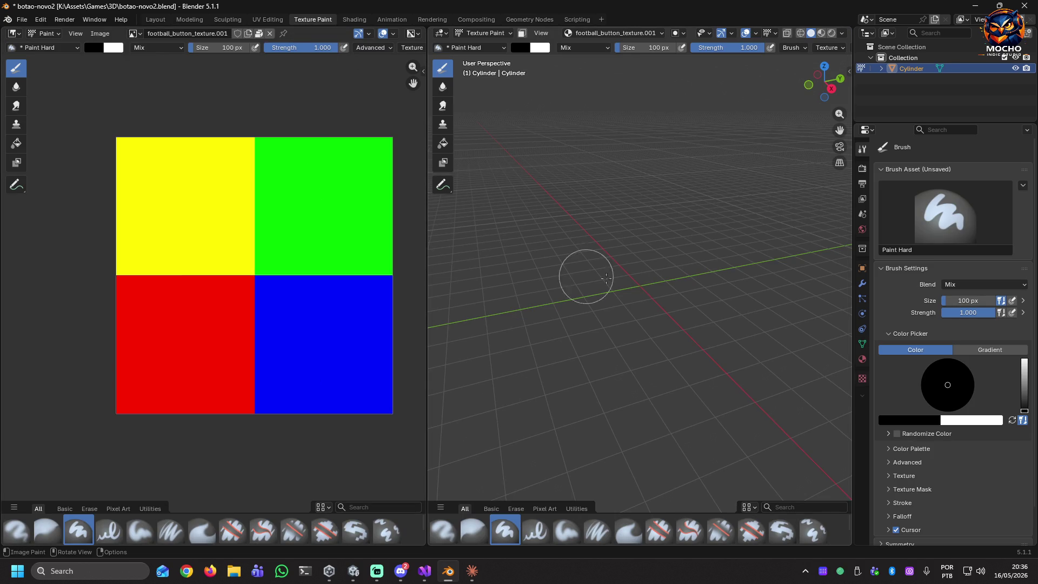
scroll(646, 284, "down", 5)
scroll(652, 286, "up", 5)
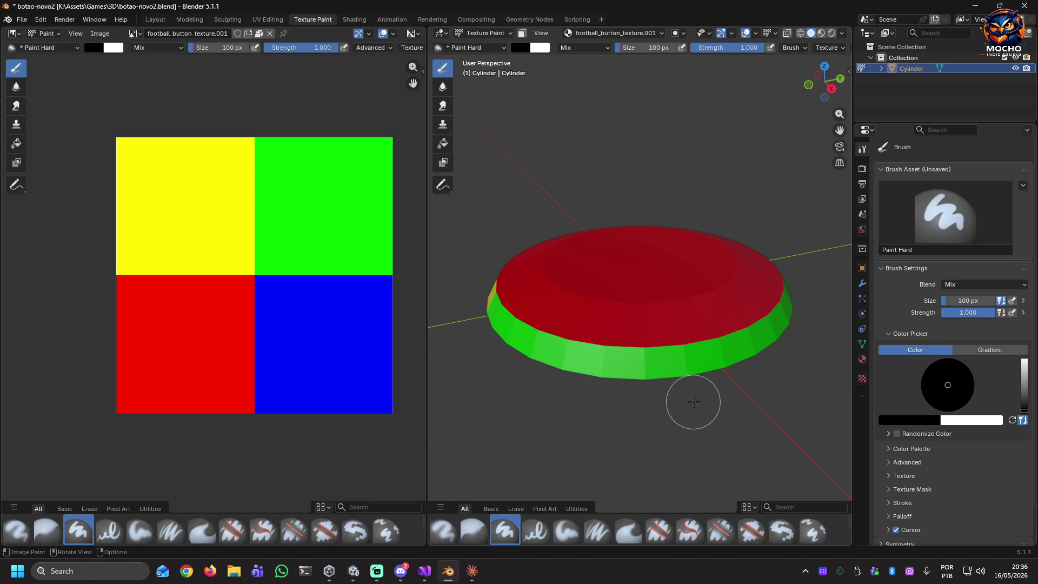
scroll(680, 378, "up", 1)
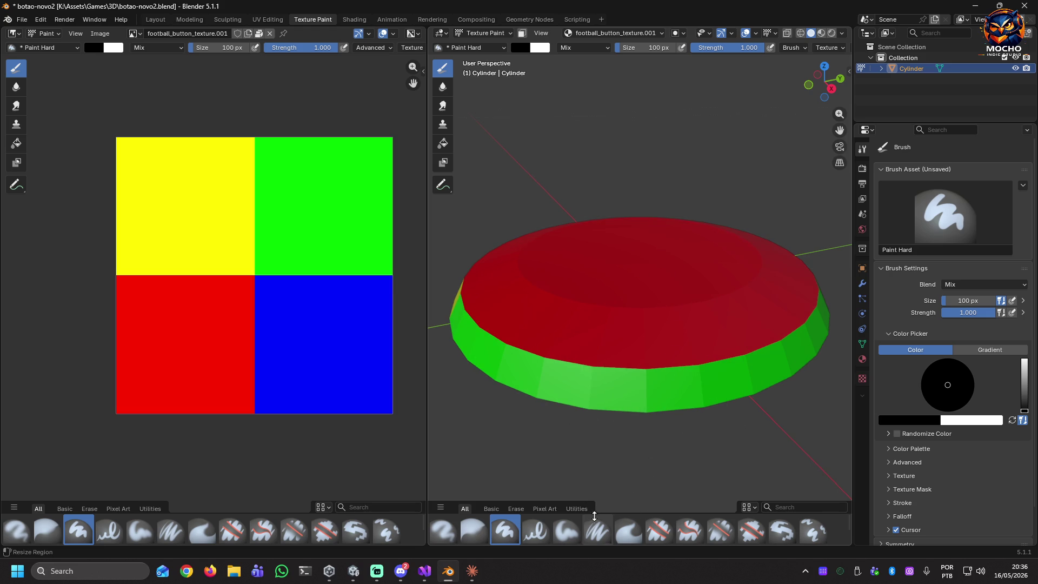
left_click(574, 509)
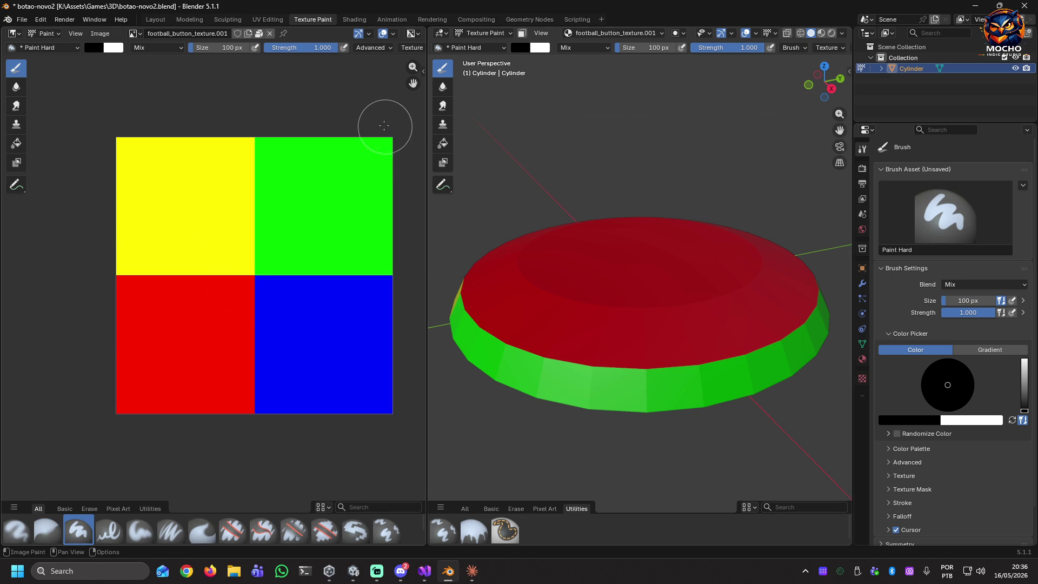
left_click(416, 34)
left_click(842, 49)
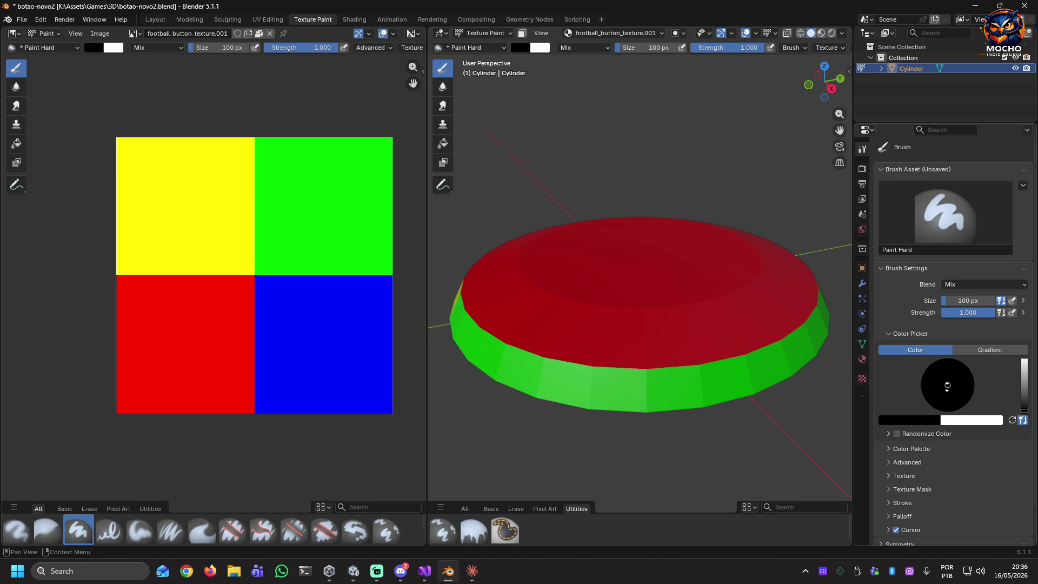
scroll(947, 386, "down", 3)
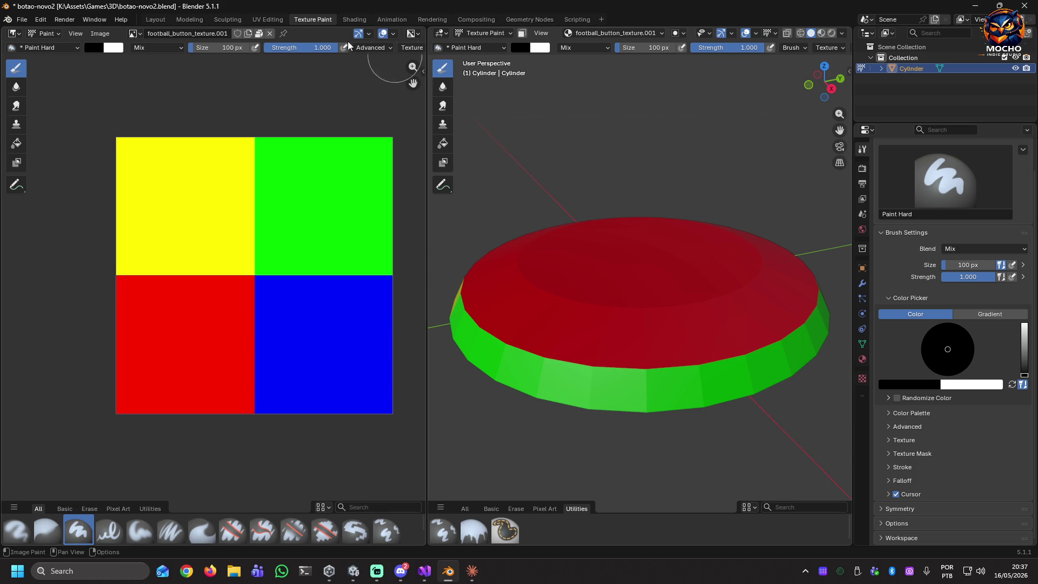
left_click(258, 19)
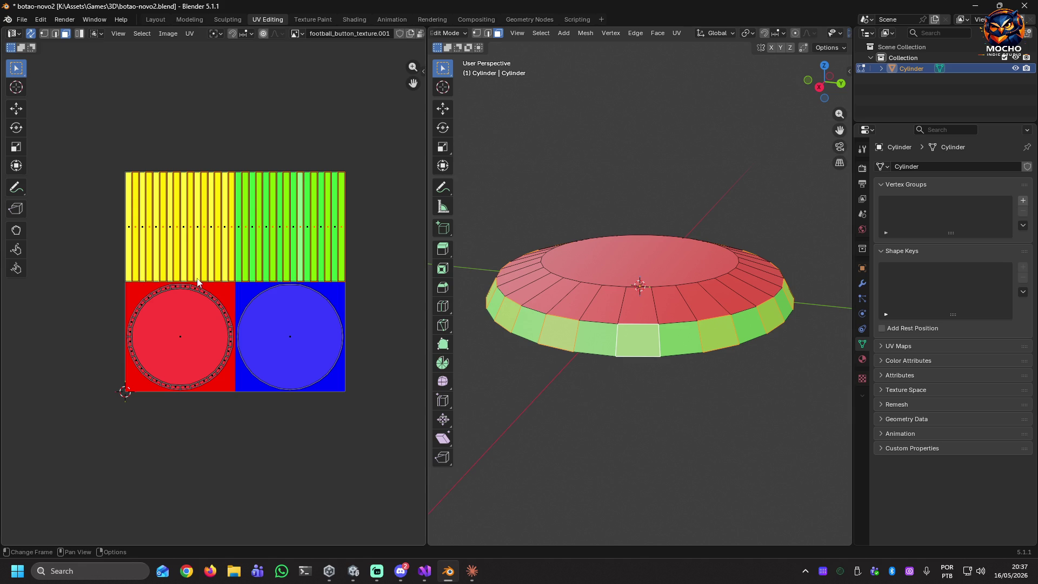
Select two yellow UV strips, scale them down and move them into the yellow quadrant
left_click(205, 207)
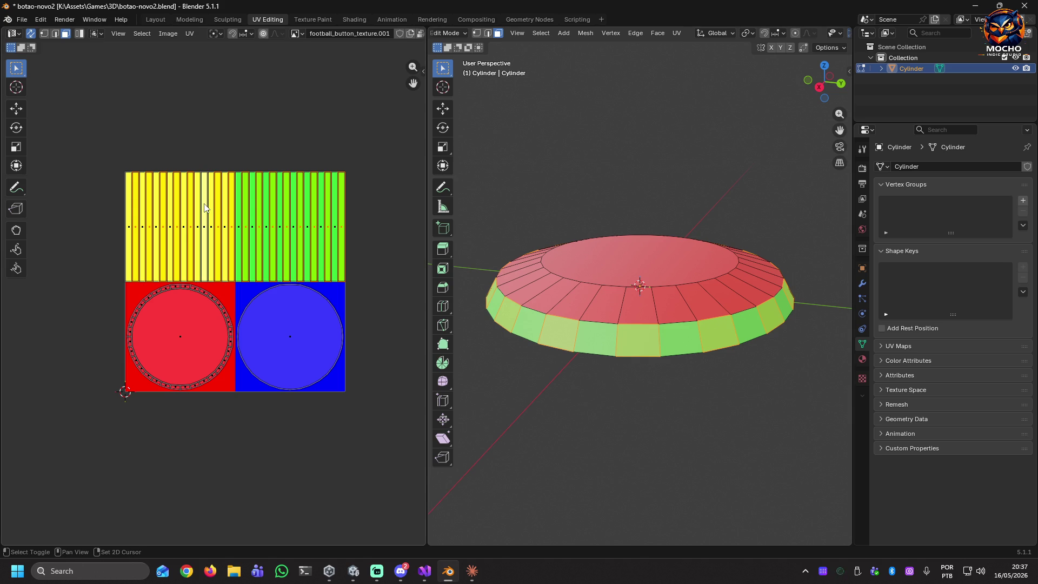
left_click(206, 218)
key("s")
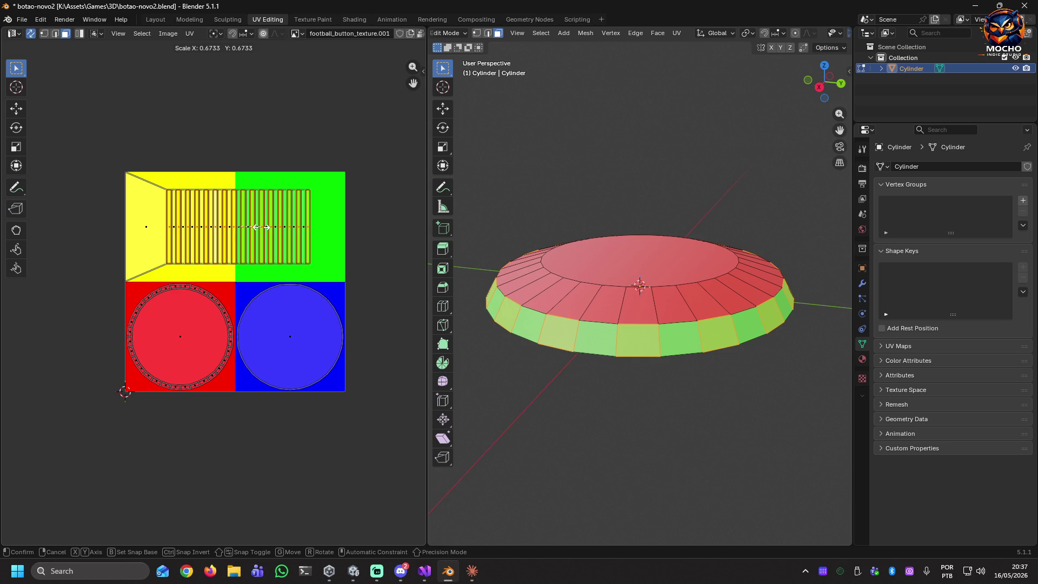
left_click(252, 228)
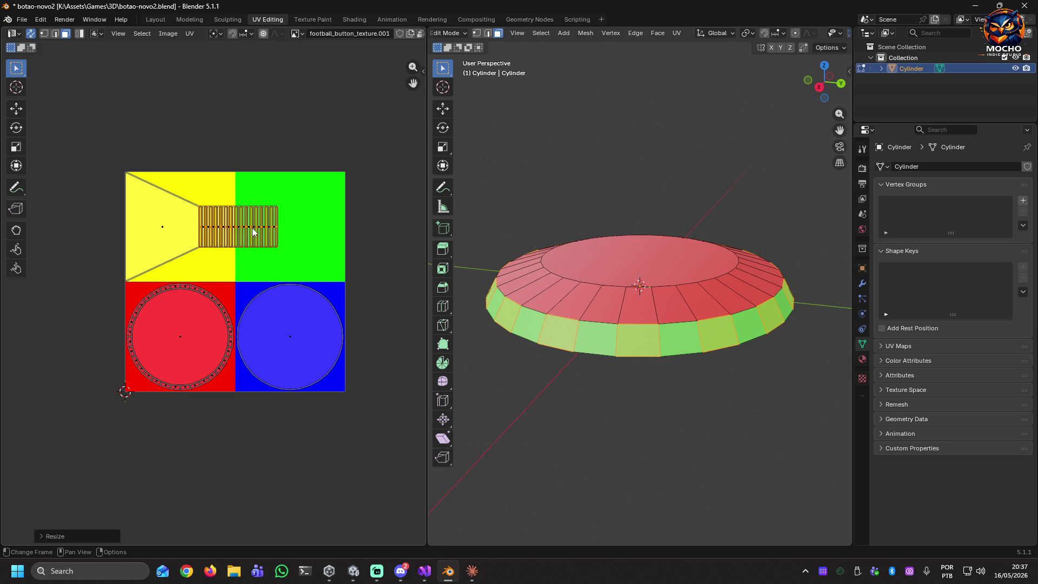
key("g")
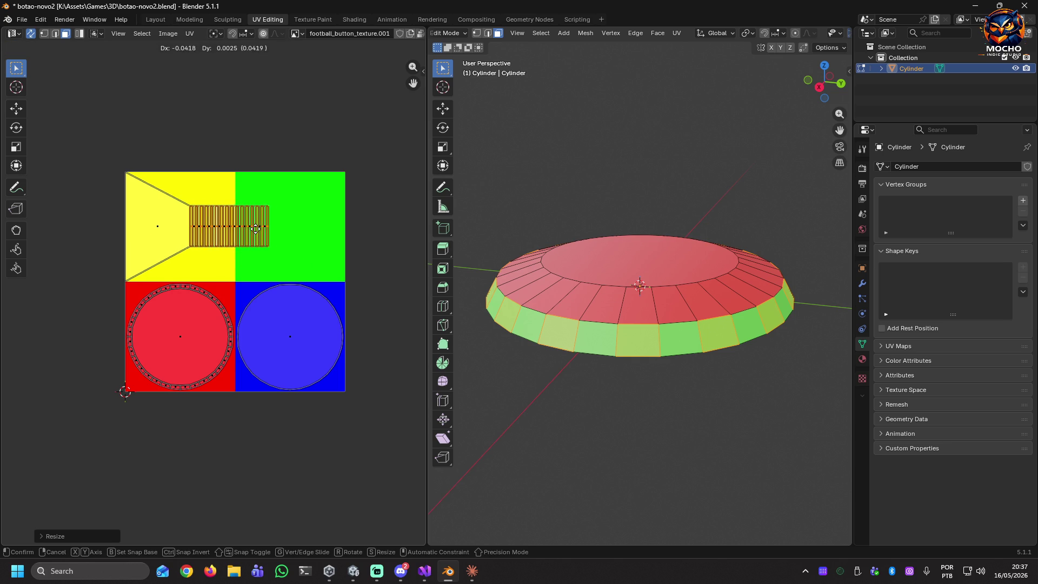
left_click(209, 229)
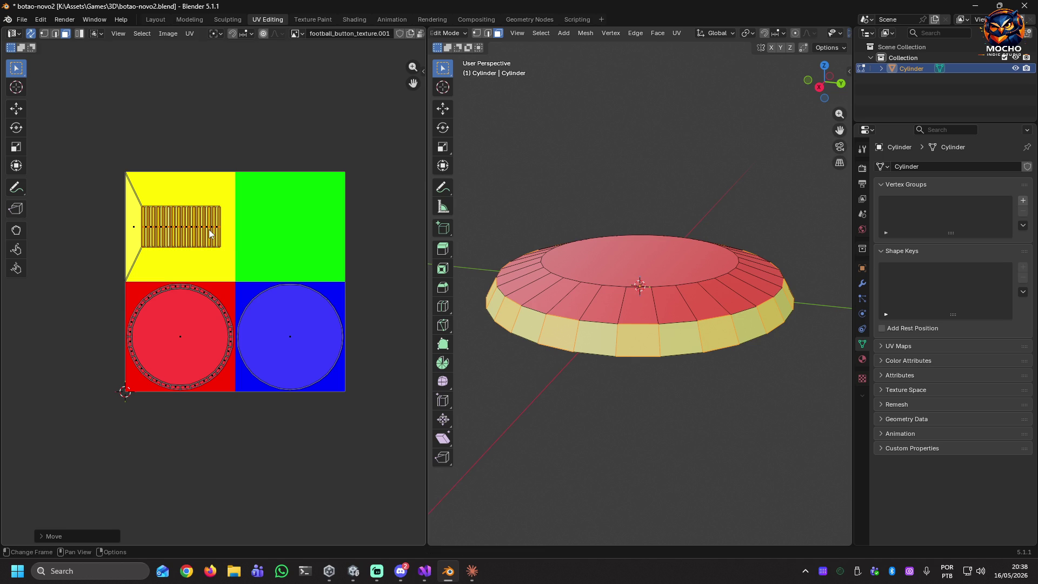
mouse_move(525, 357)
left_mouse_down()
mouse_move(784, 355)
mouse_move(593, 355)
mouse_move(616, 243)
mouse_move(683, 298)
mouse_move(697, 359)
mouse_move(719, 351)
mouse_move(771, 368)
mouse_move(595, 360)
mouse_move(730, 359)
left_mouse_up()
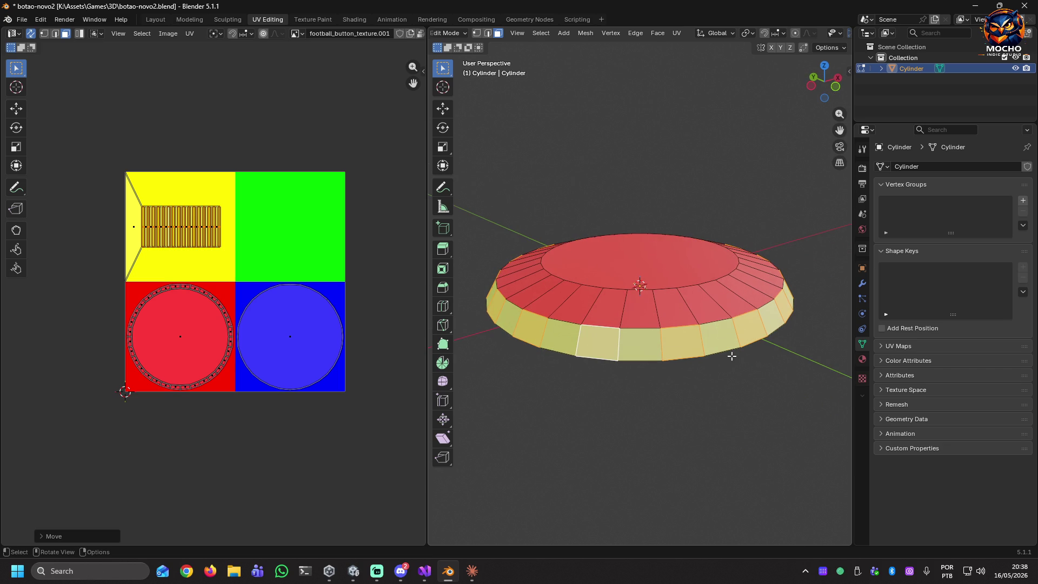
Invert the face selection and pick four rim side faces
left_click(541, 33)
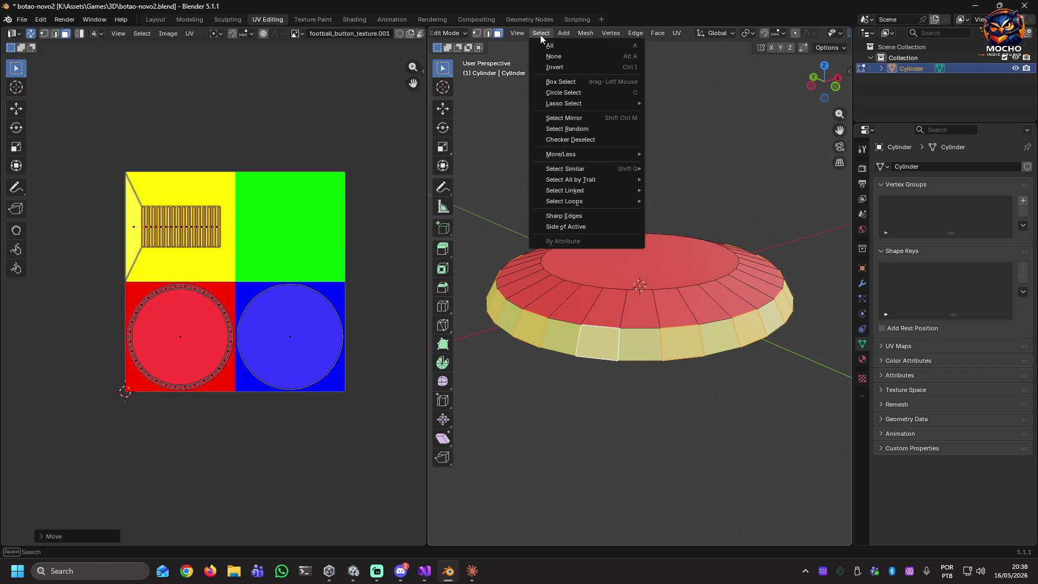
left_click(574, 65)
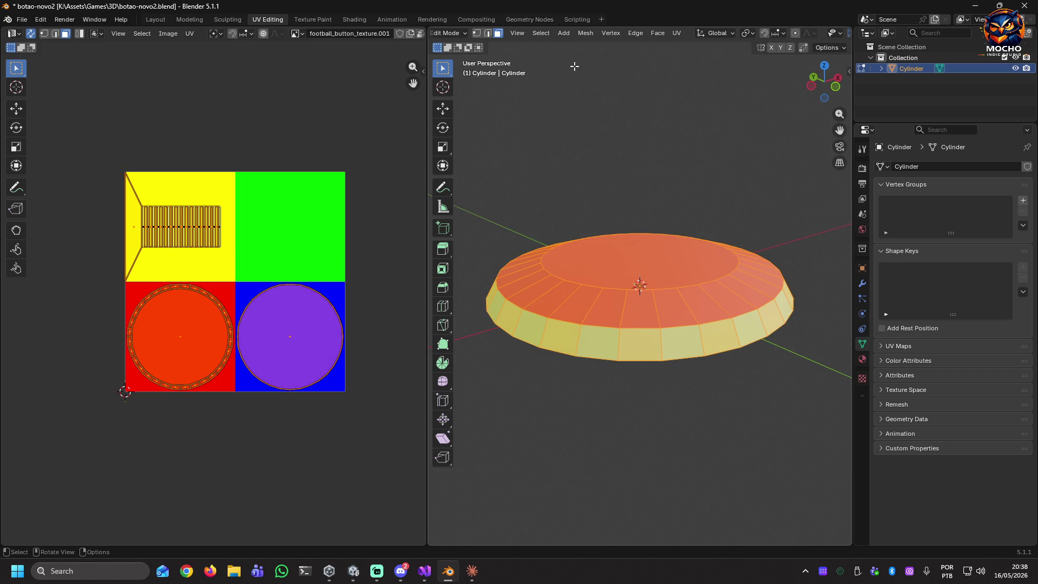
left_click(607, 358)
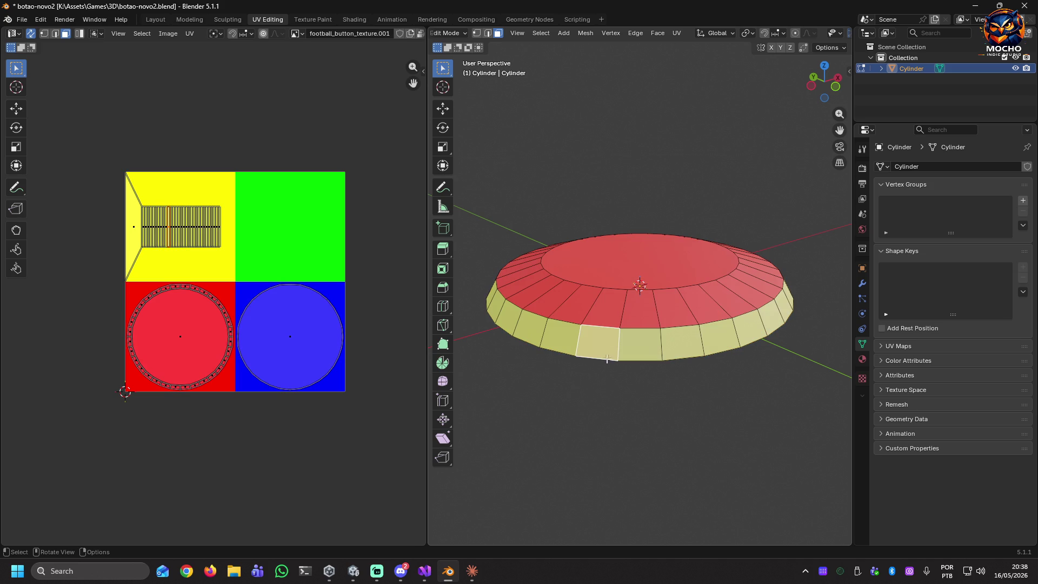
left_click(638, 346)
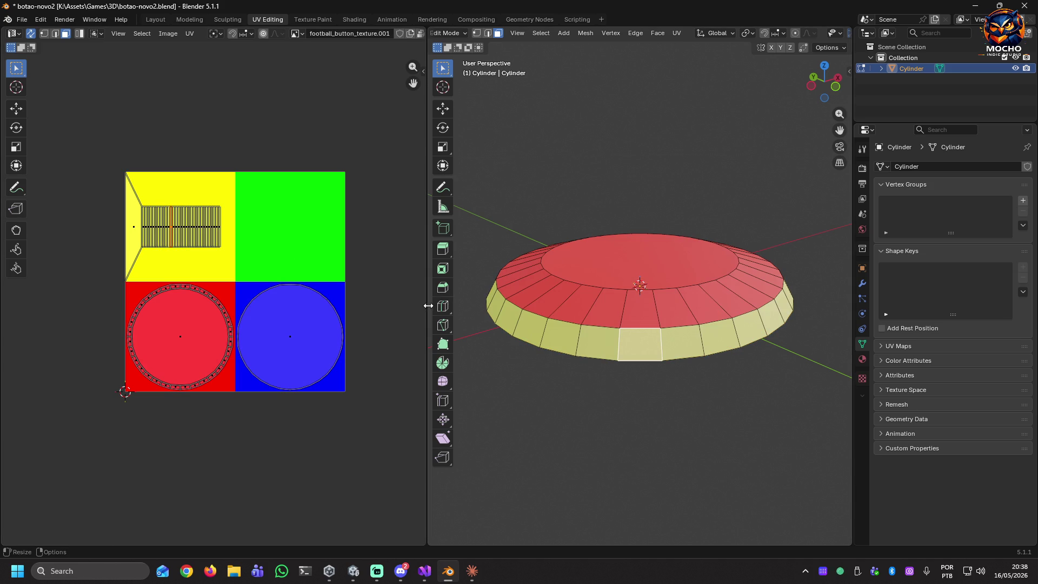
left_click(719, 336)
left_click(638, 343, "shift")
left_click(719, 337, "shift")
left_click(772, 319, "shift")
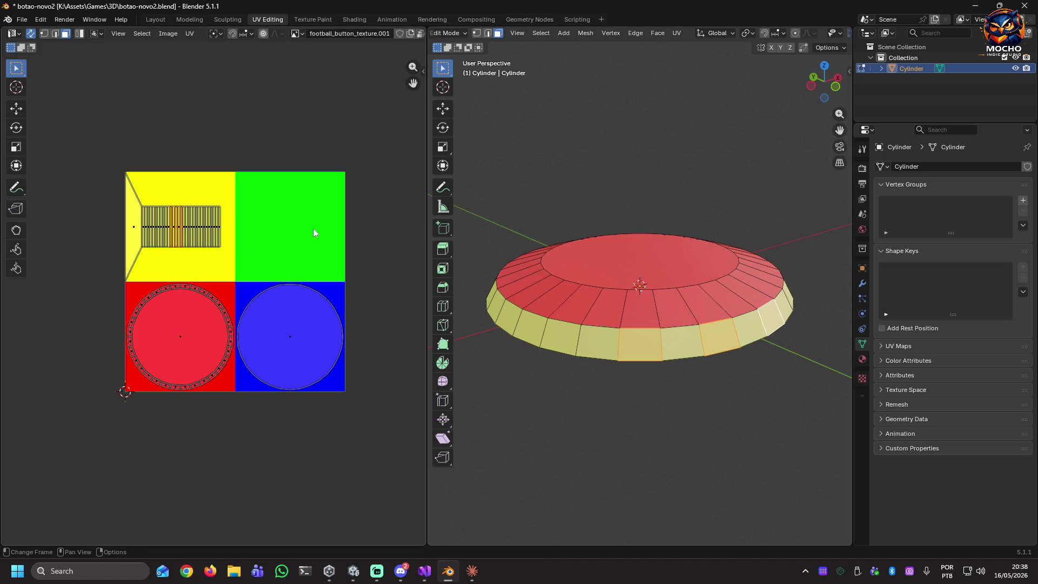
Try moving the strips with grid snapping, then undo back to the original UV layout
key("g")
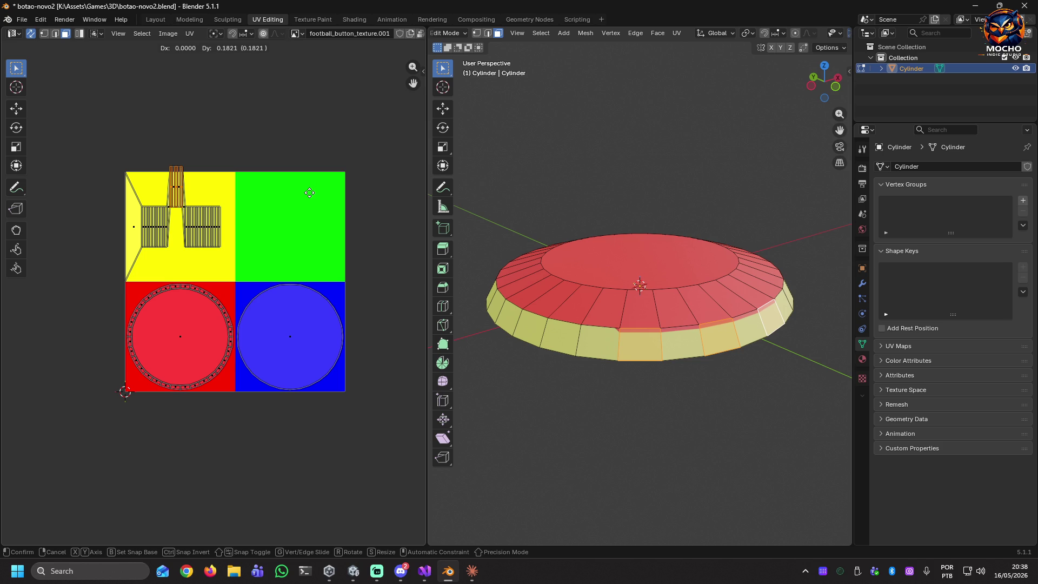
key("ctrl")
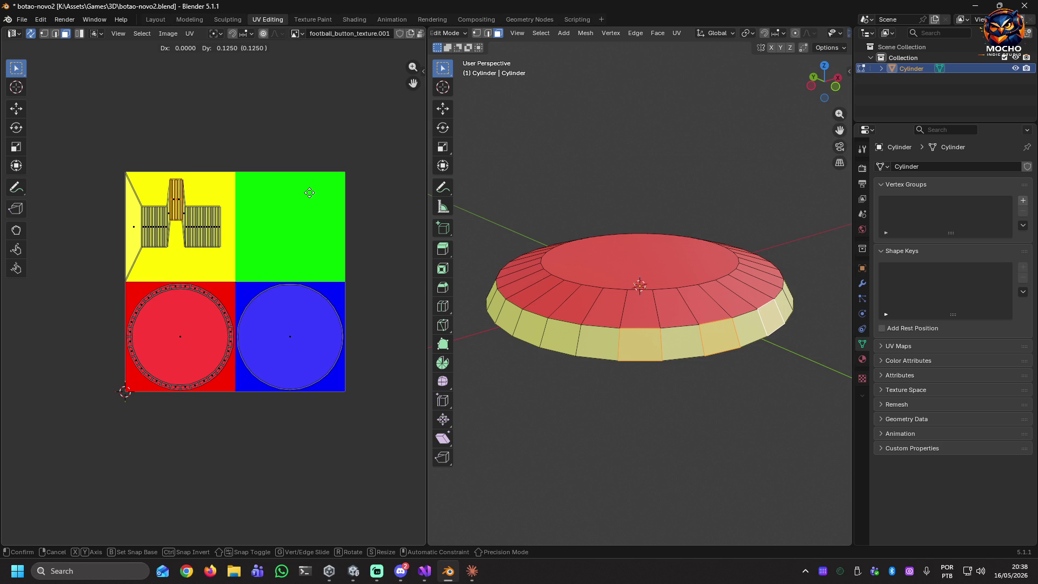
left_click(317, 199)
key("ctrl+z")
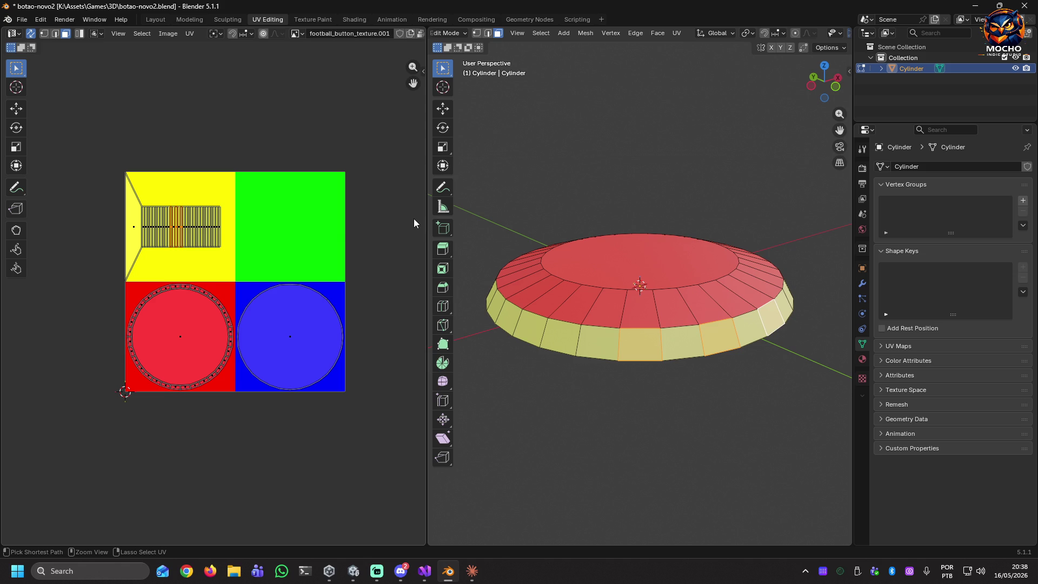
key("ctrl+z")
key("ctrl+z")
key("ctrl+z")
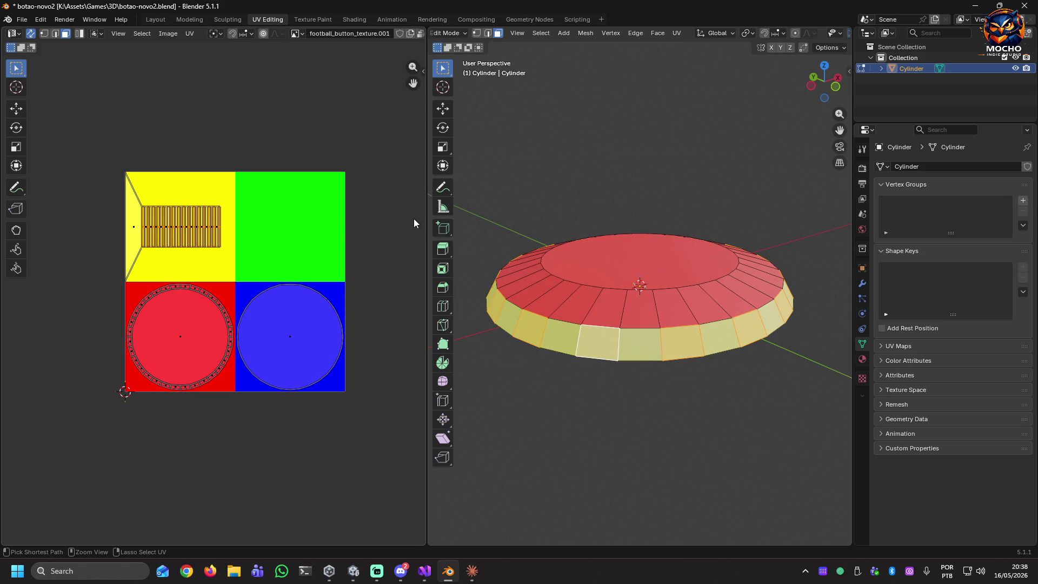
key("ctrl+z")
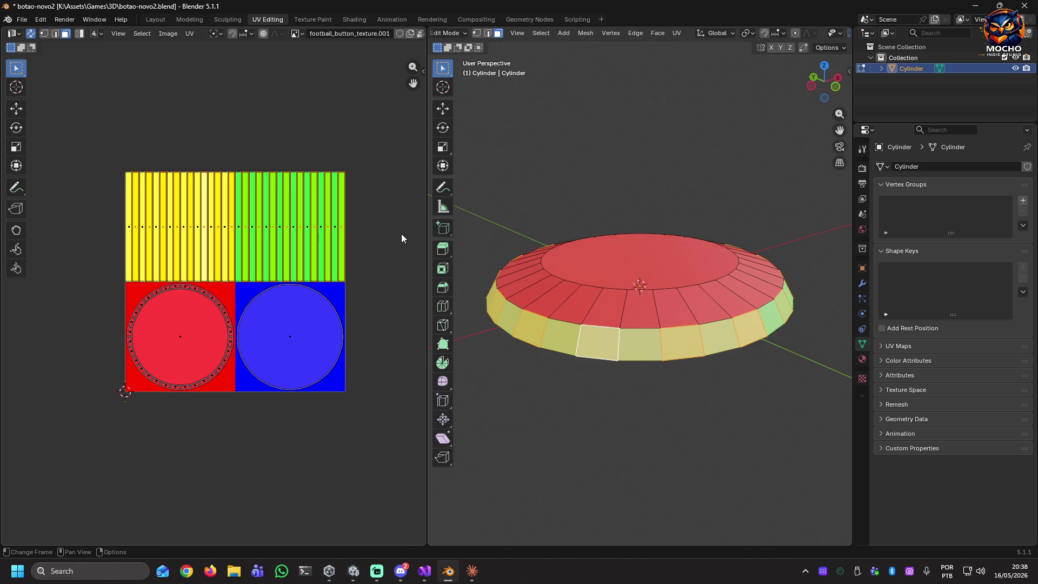
key("ctrl+z")
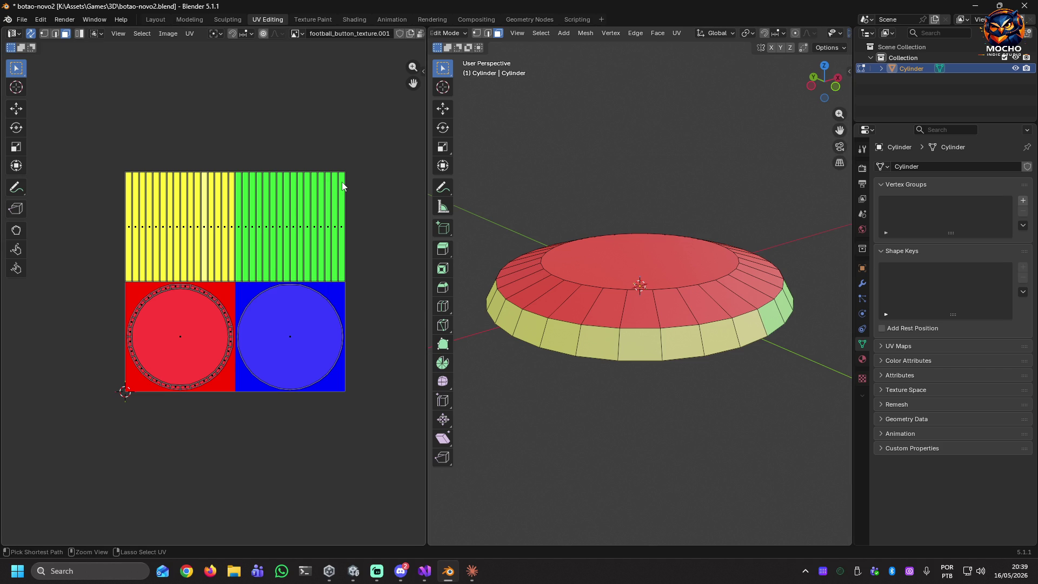
Save the file and review the UV Maps list and Football_Button.001 material preview
key("ctrl+s")
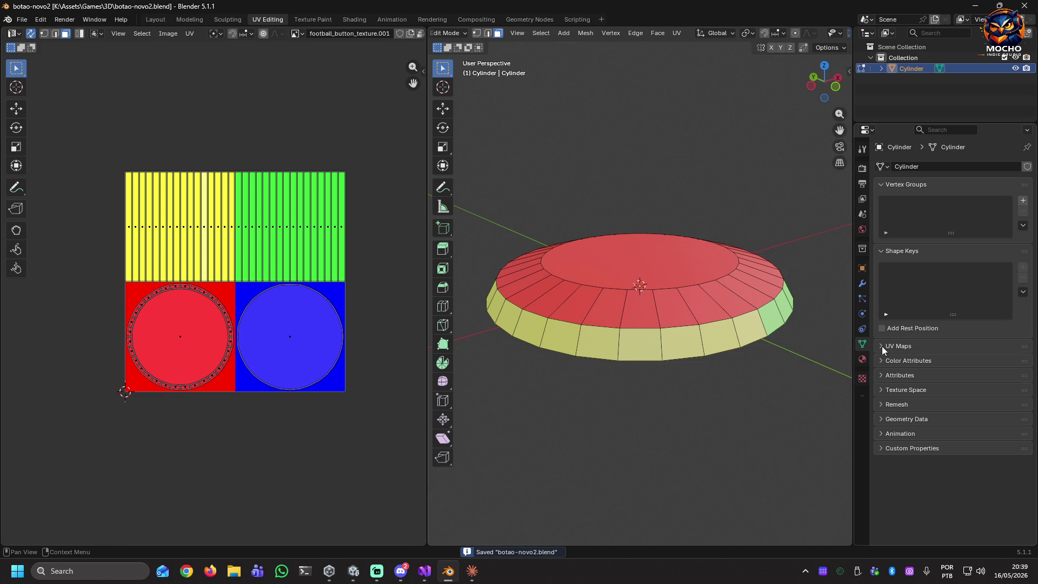
left_click(881, 346)
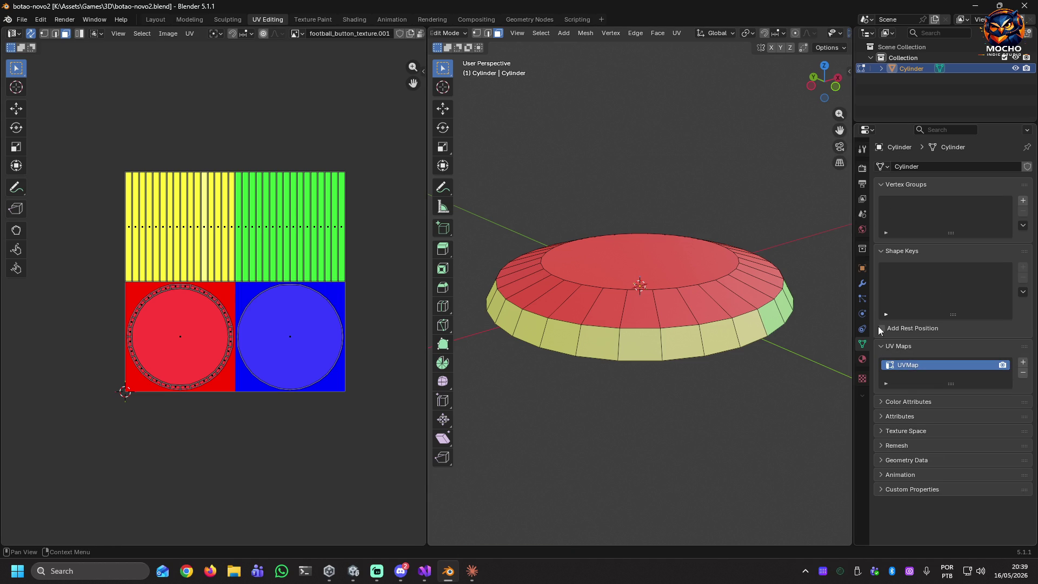
left_click(867, 377)
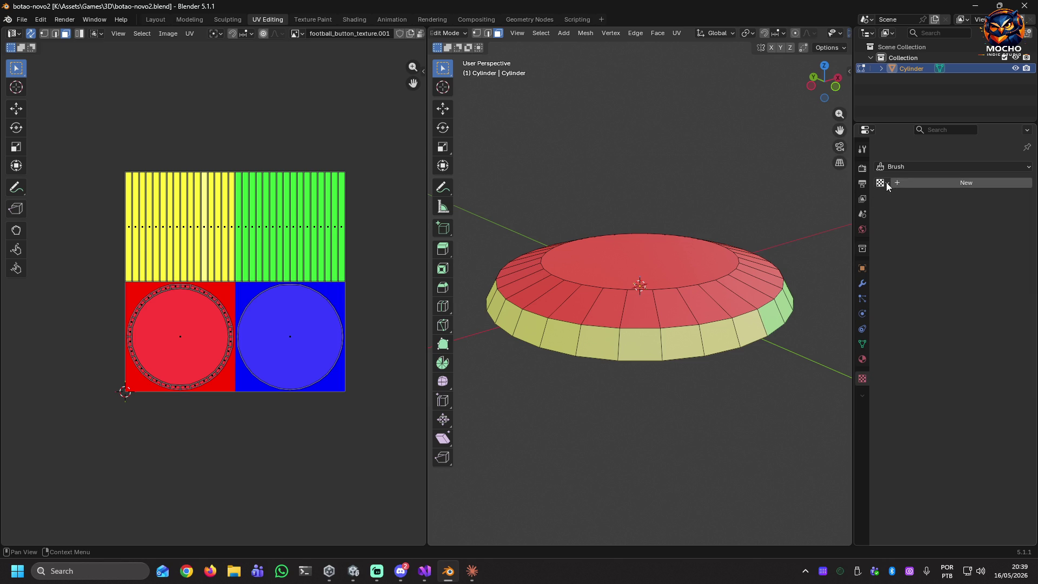
left_click(863, 359)
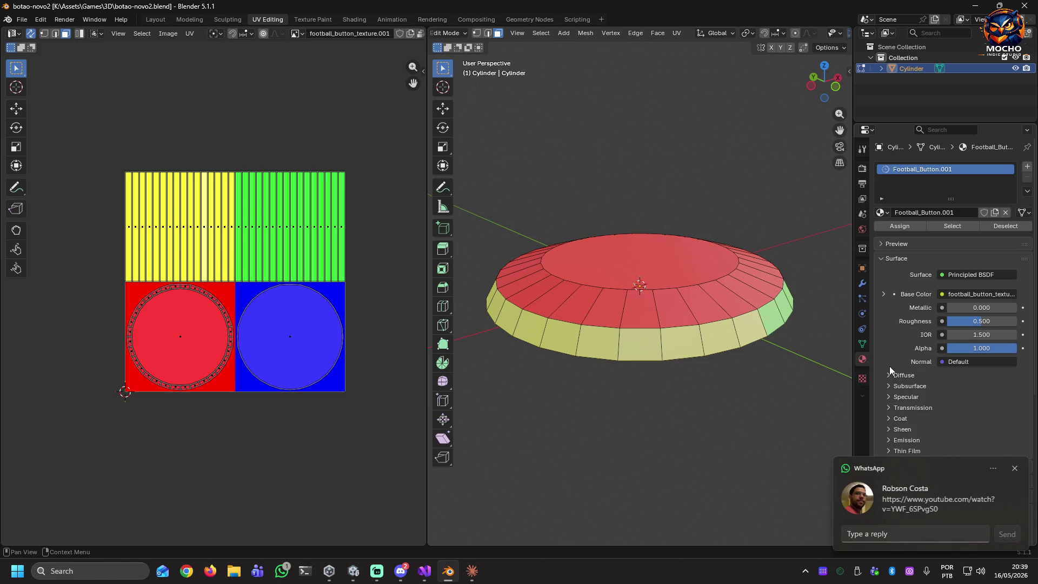
scroll(963, 388, "down", 3)
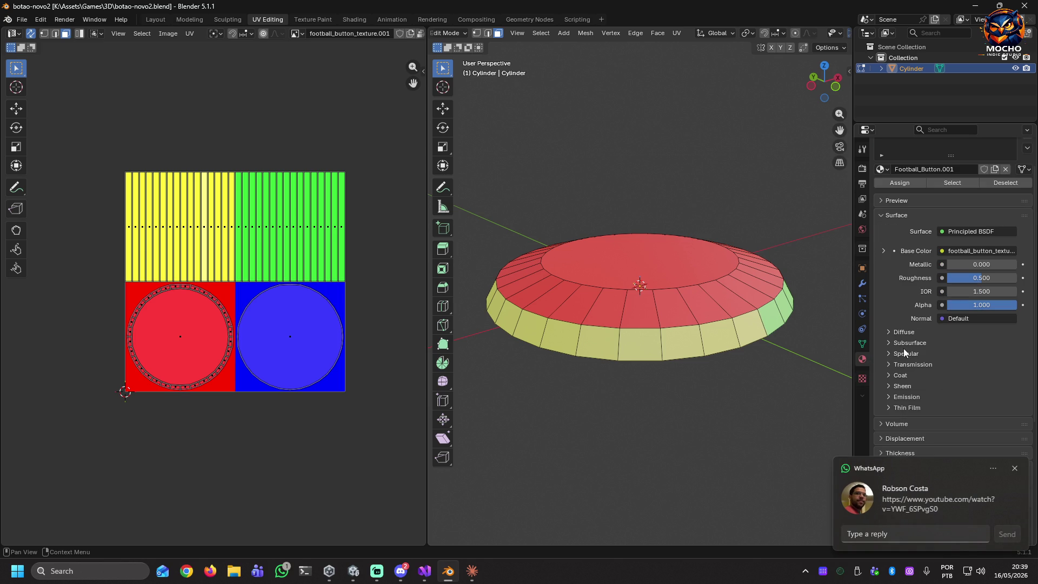
scroll(932, 381, "down", 8)
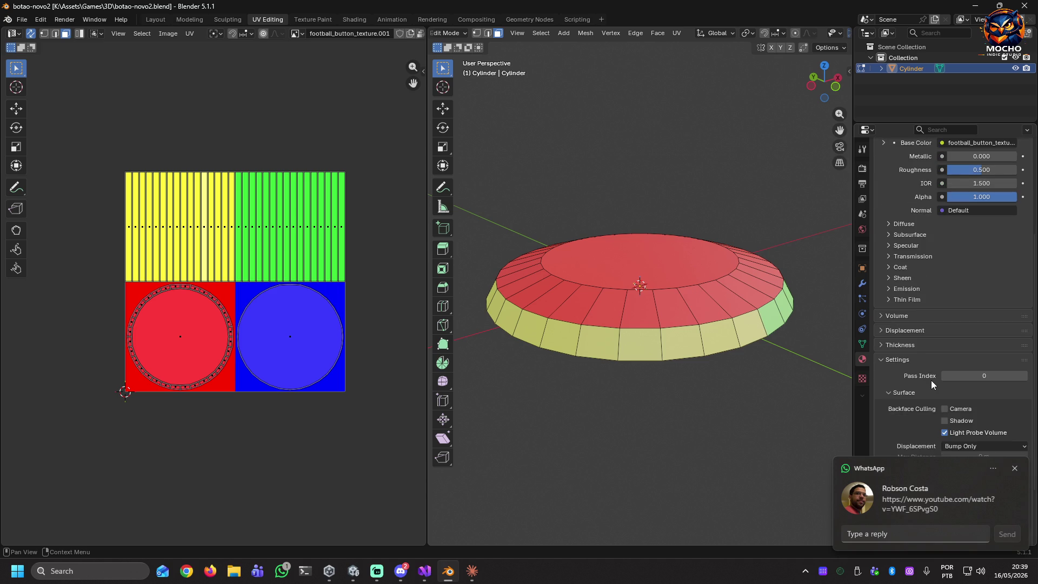
scroll(933, 376, "up", 10)
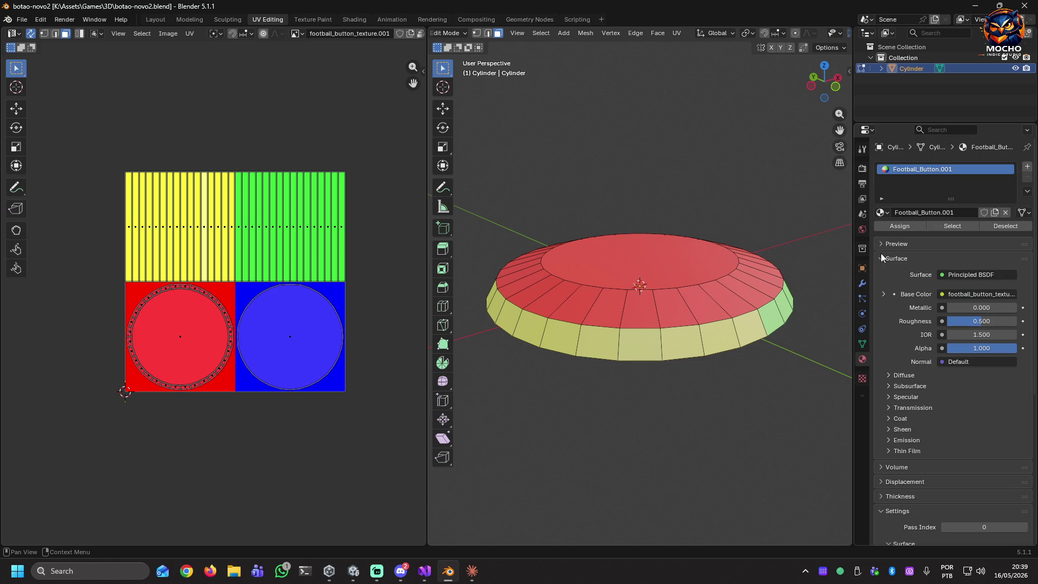
left_click(882, 244)
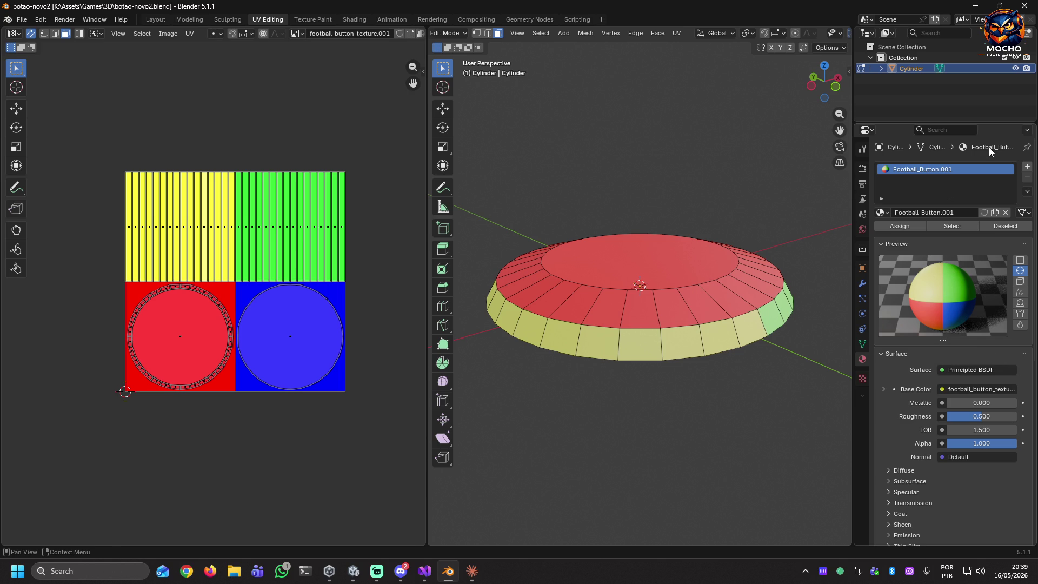
Expand Cylinder in the Outliner down to its material, orbit above the button, and save again
left_click(881, 68)
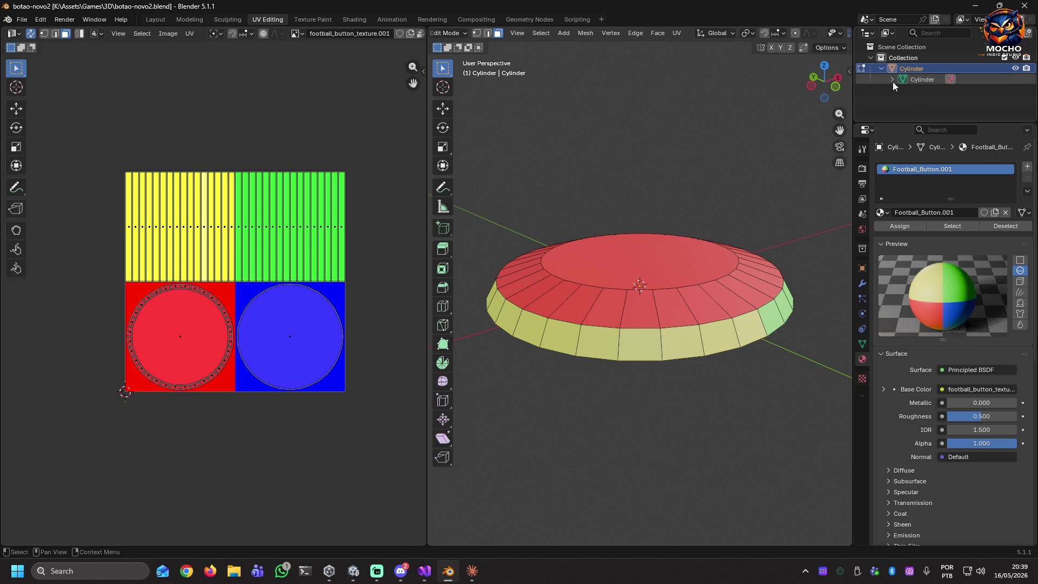
left_click(892, 79)
left_click(933, 92)
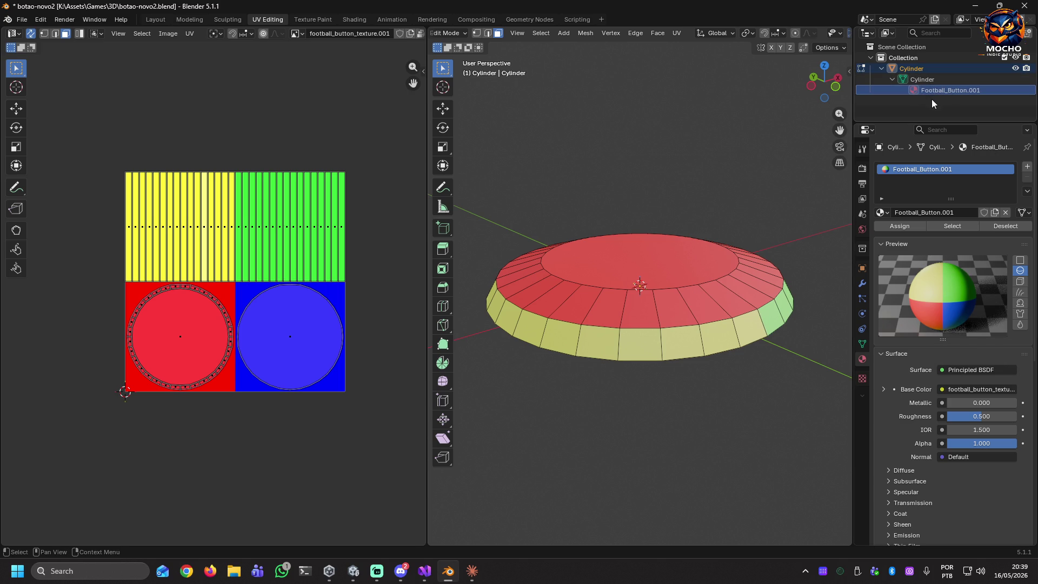
mouse_move(622, 433)
left_mouse_down()
mouse_move(711, 392)
mouse_move(737, 422)
mouse_move(781, 366)
mouse_move(804, 304)
mouse_move(843, 314)
mouse_move(435, 351)
mouse_move(448, 380)
left_mouse_up()
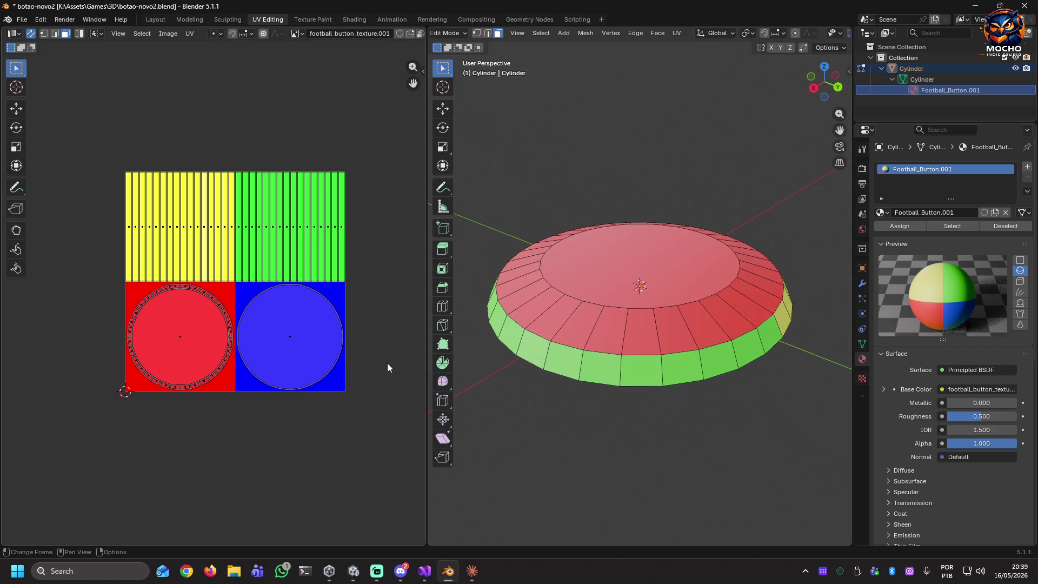
key("ctrl+s")
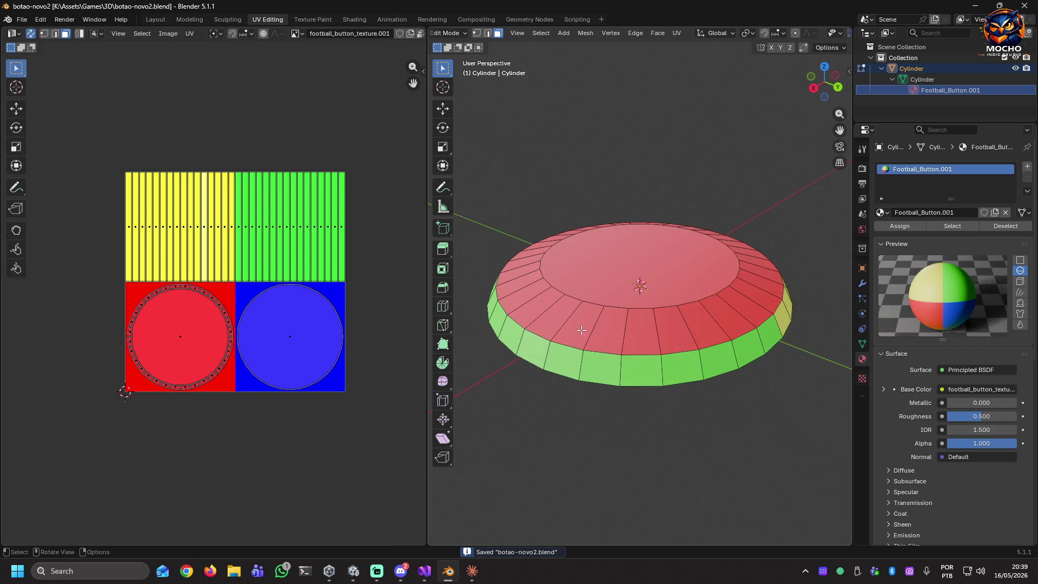
Export the model as FBX over BotaoFutebol.fbx in K:\Assets\Games\3D\, then pick a green UV strip
left_click(23, 20)
mouse_move(65, 183)
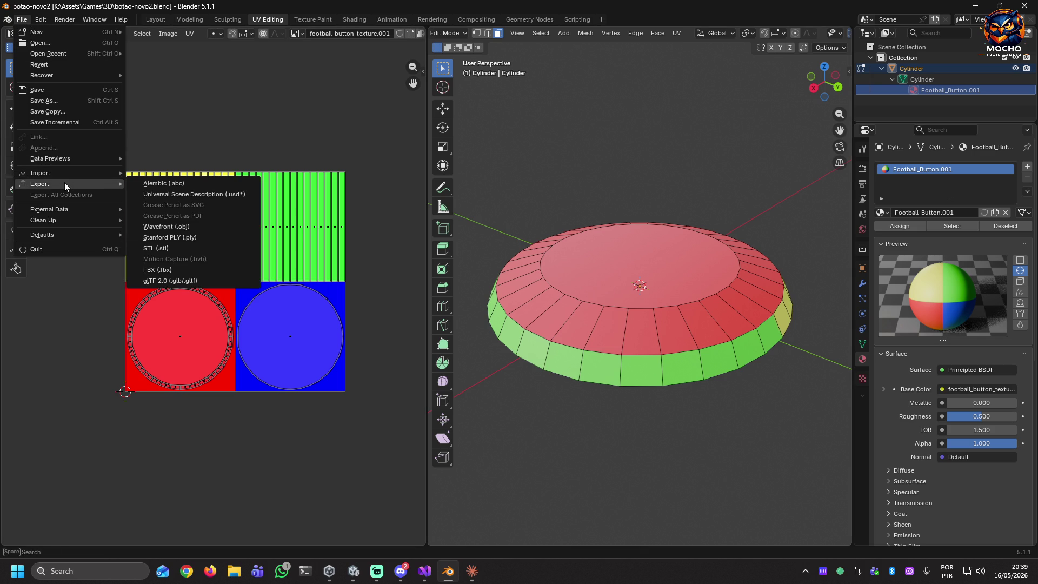
left_click(164, 269)
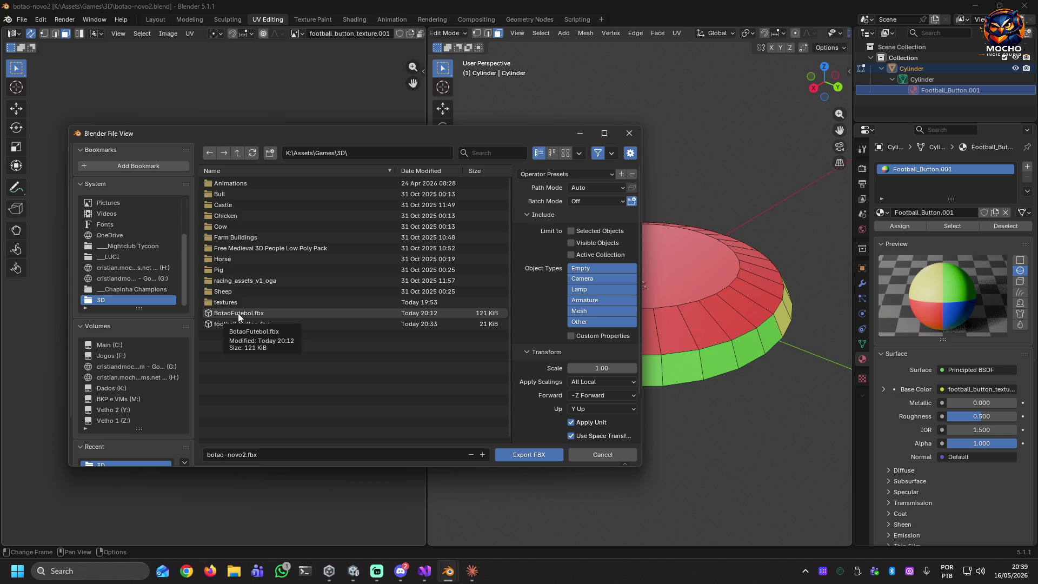
double_click(238, 313)
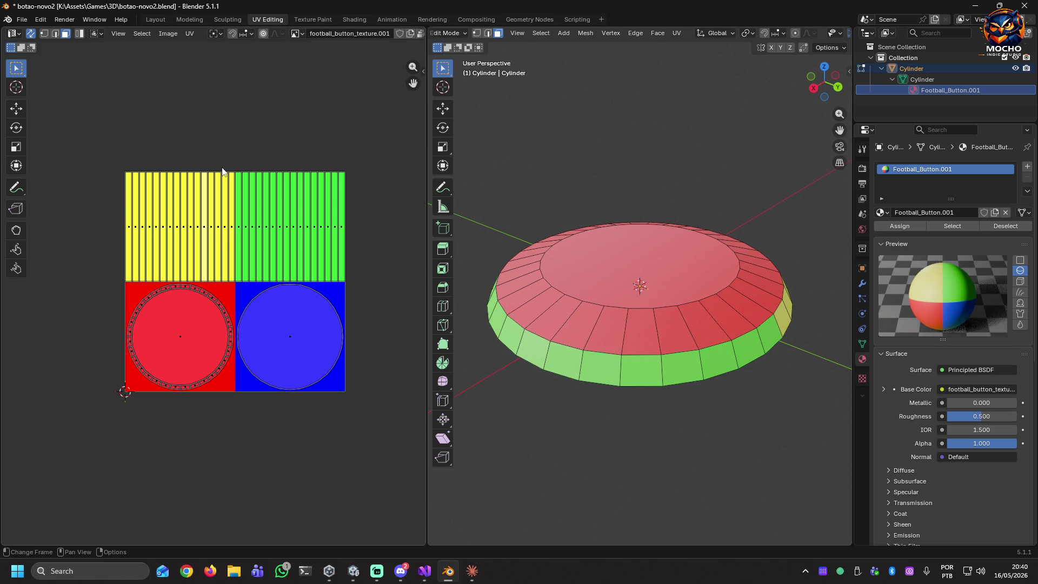
left_click(342, 225)
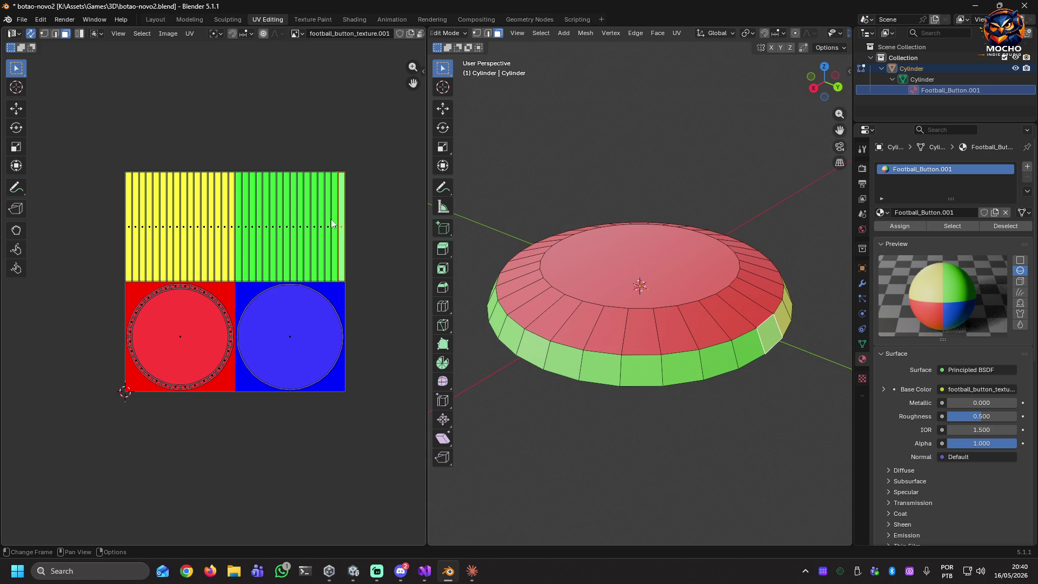
Select three more green UV strips to locate their faces, deselect, and minimise Blender
left_click(328, 223)
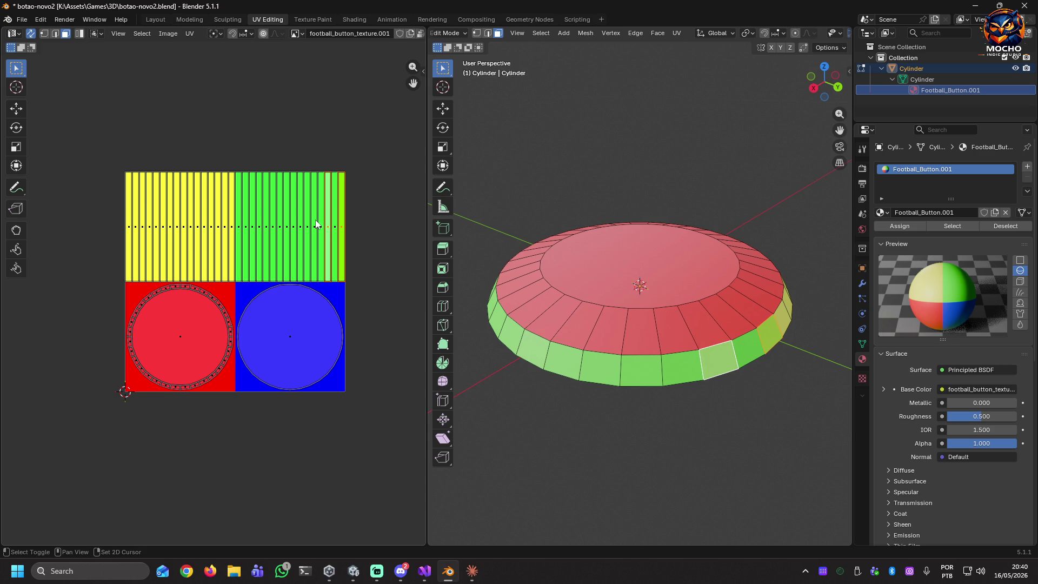
left_click(317, 223)
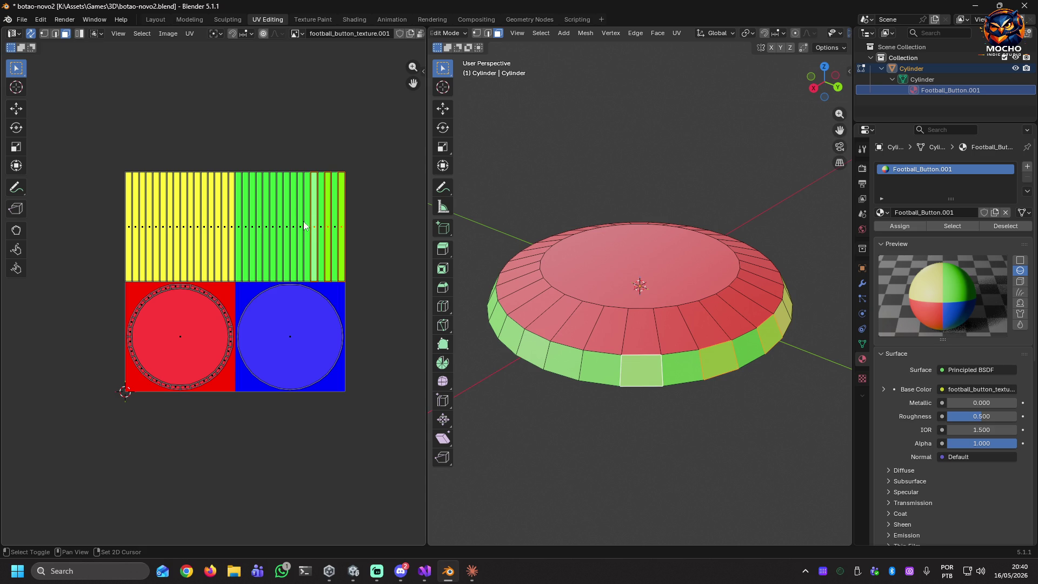
left_click(302, 226)
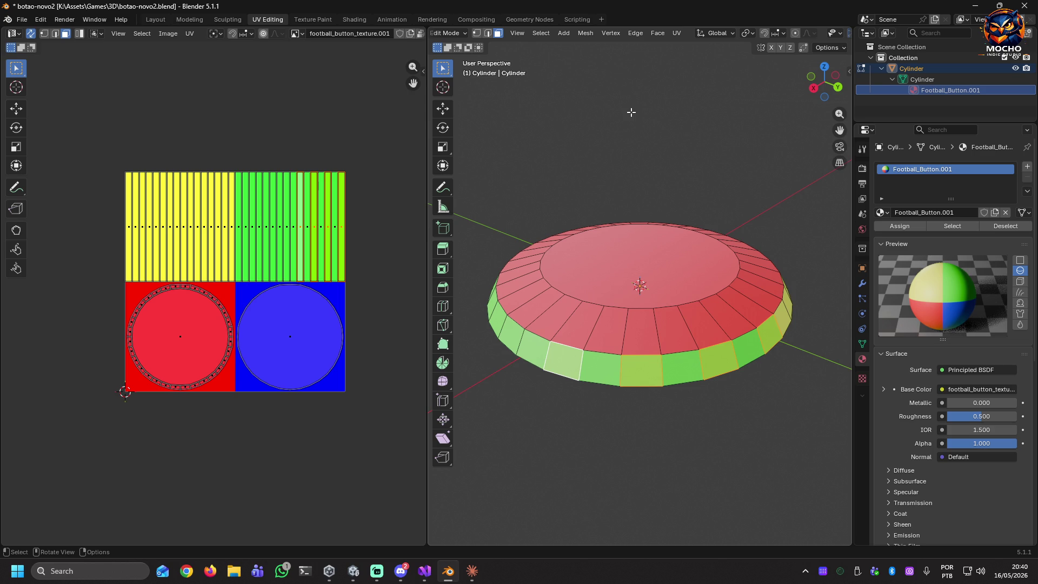
left_click(381, 125)
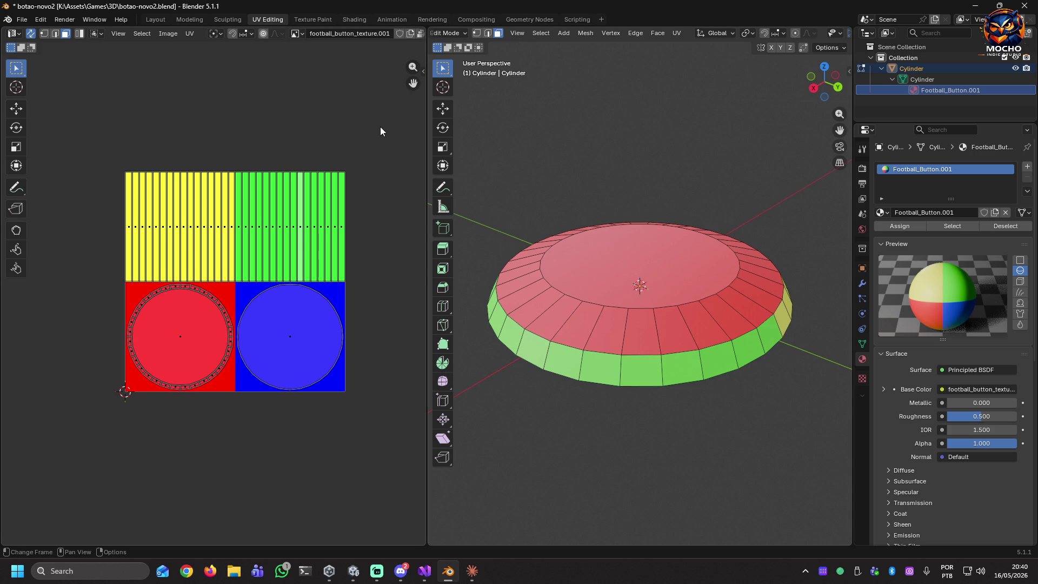
left_click(975, 5)
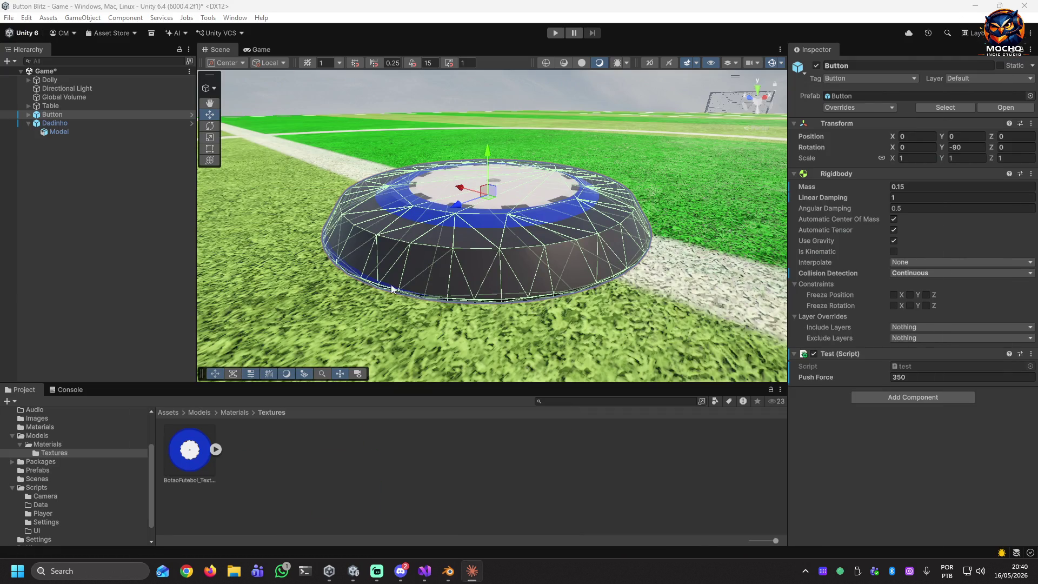
scroll(537, 277, "up", 3)
left_click_drag(640, 279, 626, 334)
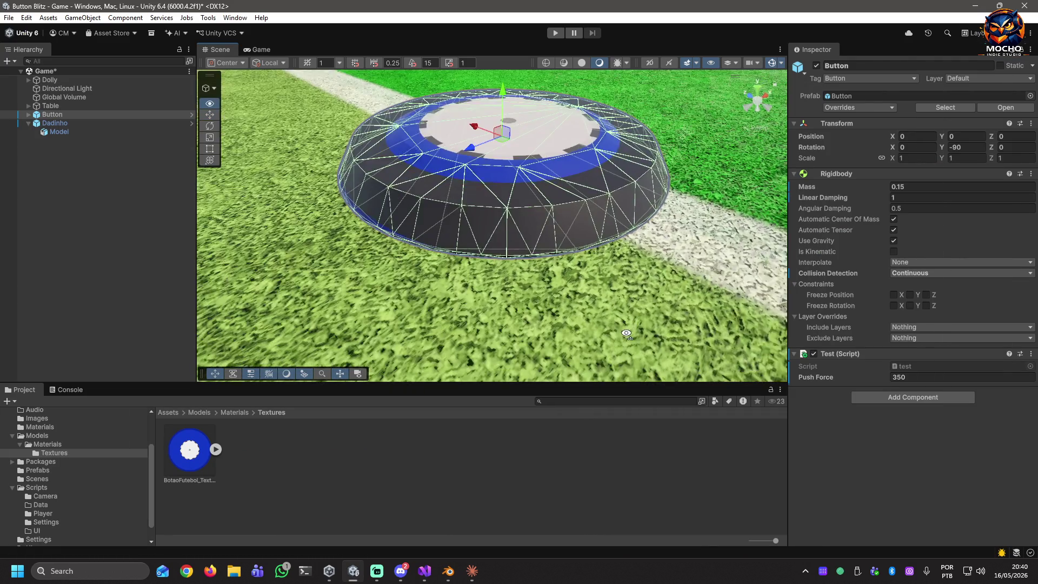
scroll(626, 334, "down", 10)
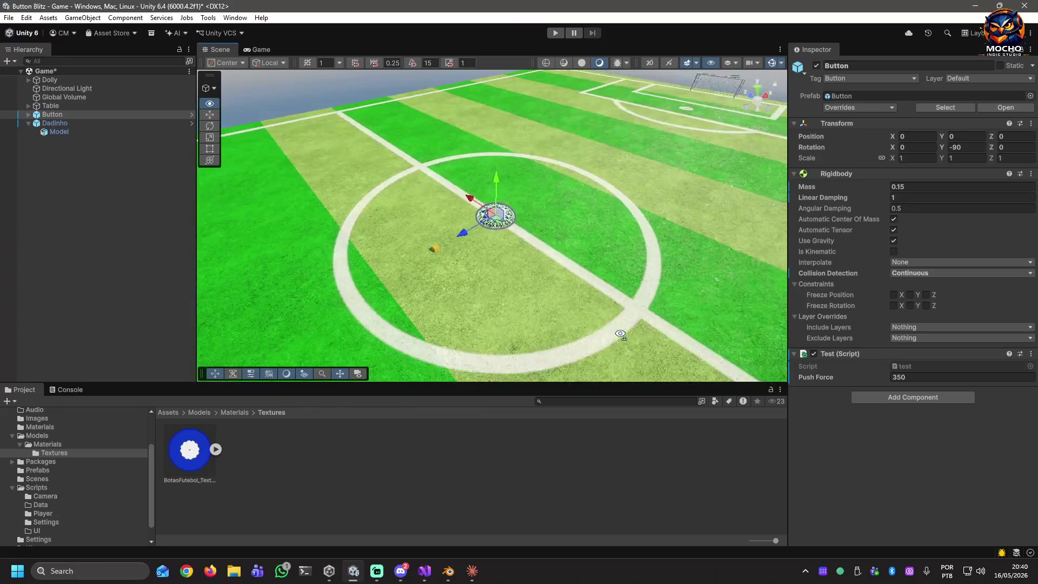
scroll(621, 334, "down", 10)
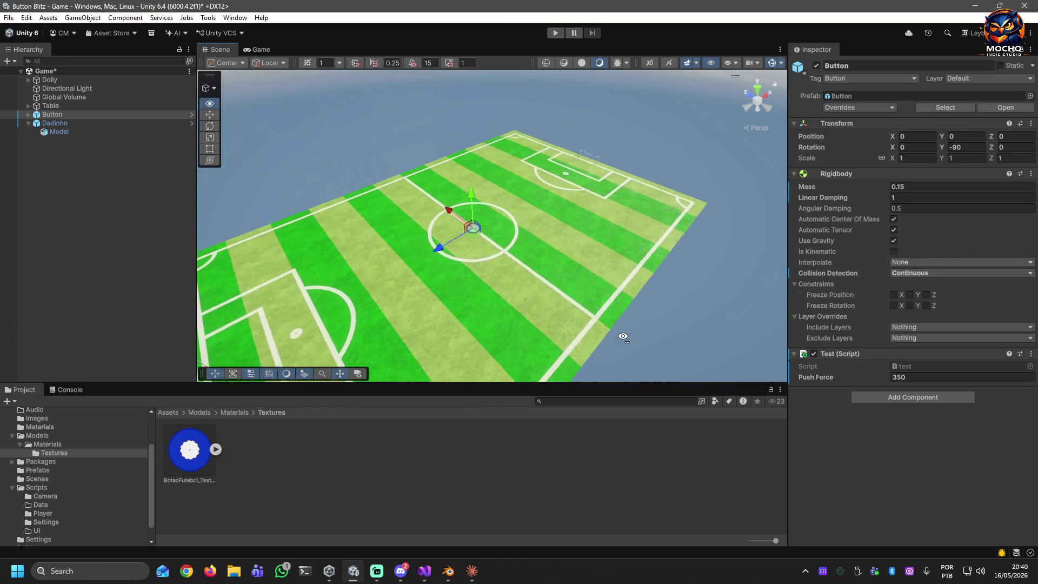
scroll(623, 336, "down", 5)
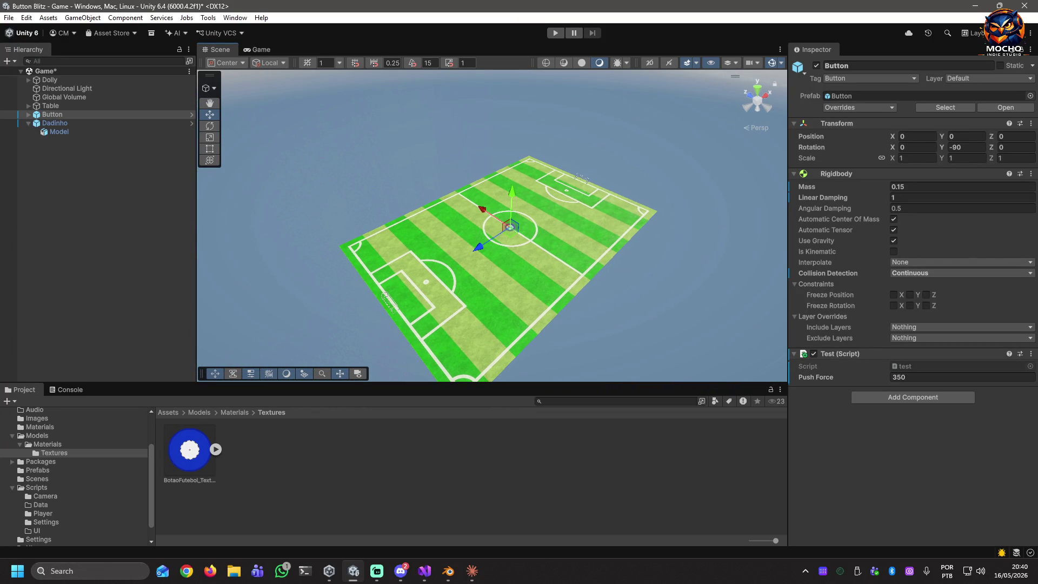
key("super+e")
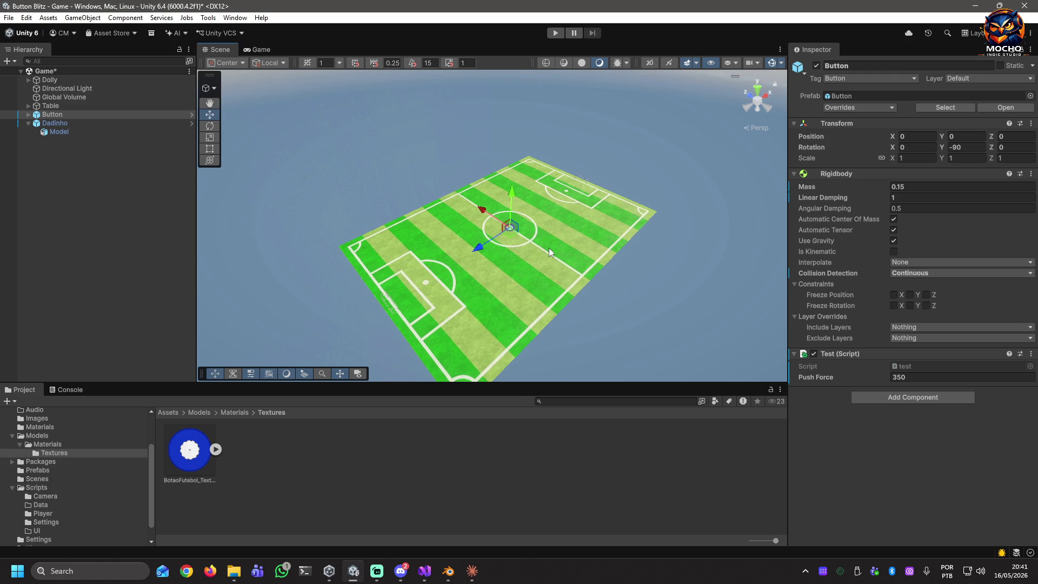
mouse_move(557, 240)
left_mouse_down("alt")
mouse_move(527, 253)
mouse_move(552, 224)
left_mouse_up("alt")
scroll(552, 223, "up", 5)
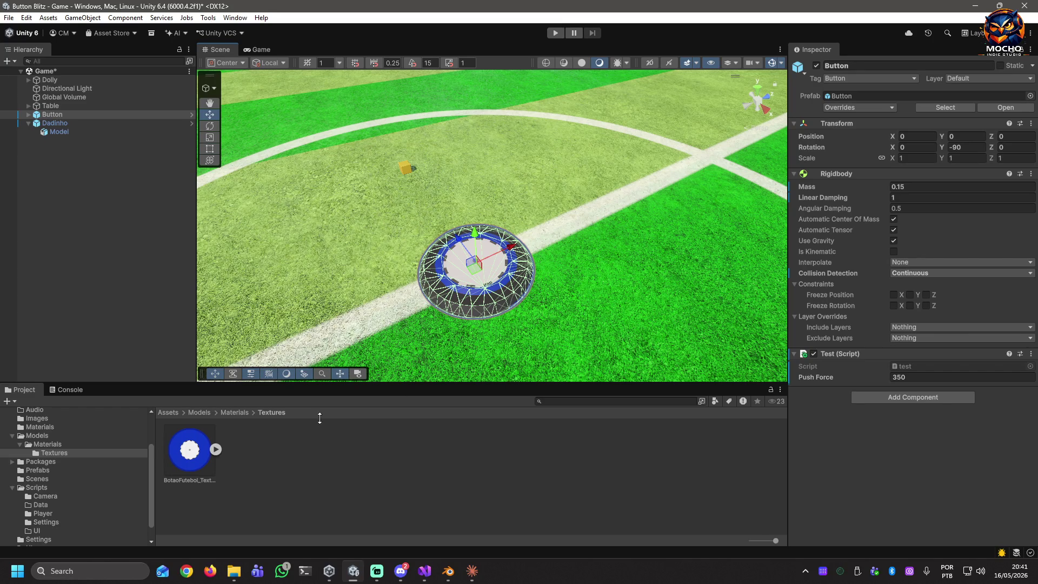
Clear the selection, then quit Blender with Don't Save to discard the button file's changes
left_click(247, 460)
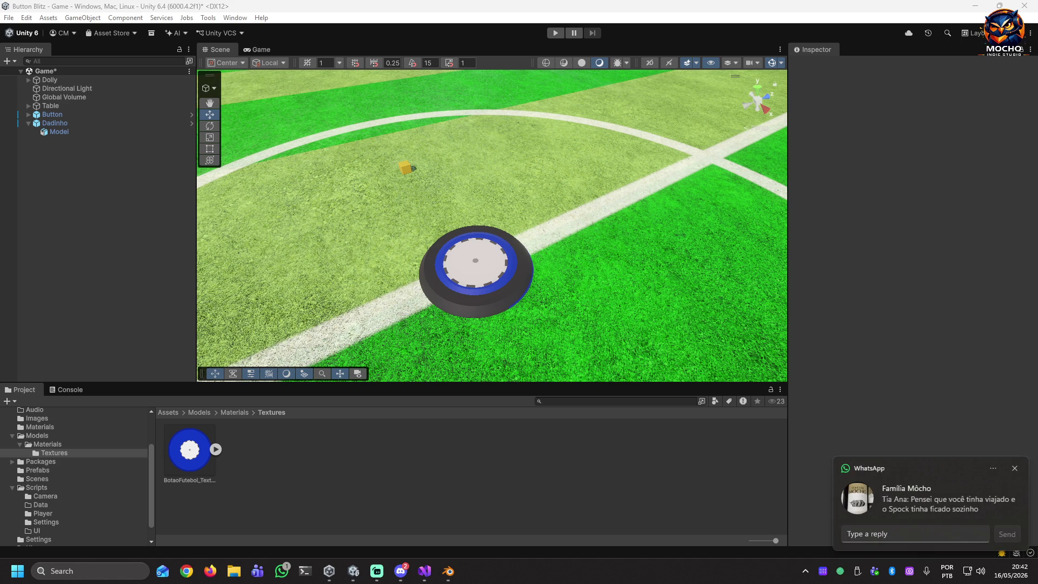
left_click(1015, 469)
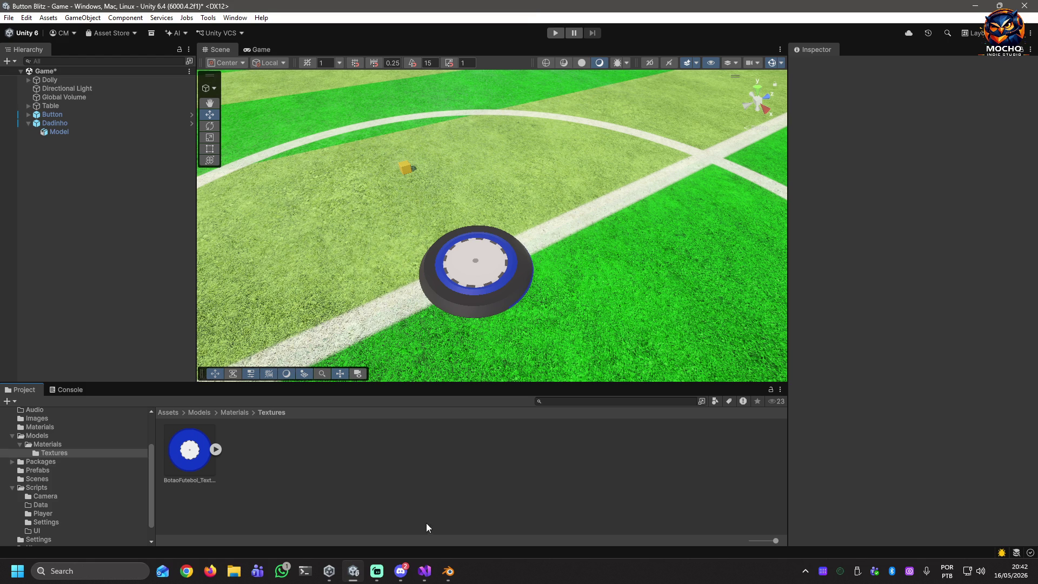
left_click(448, 571)
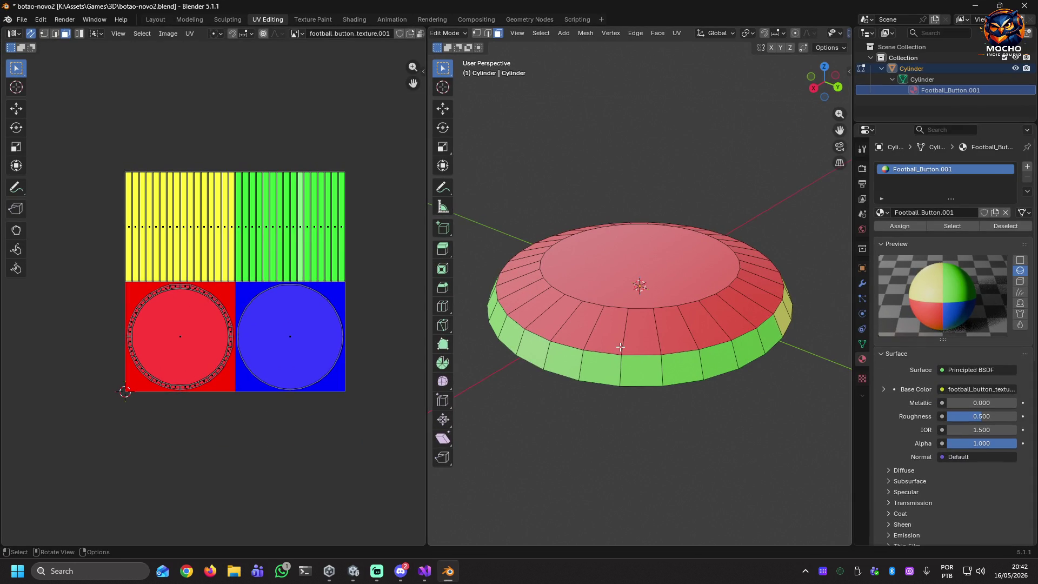
right_click(725, 373)
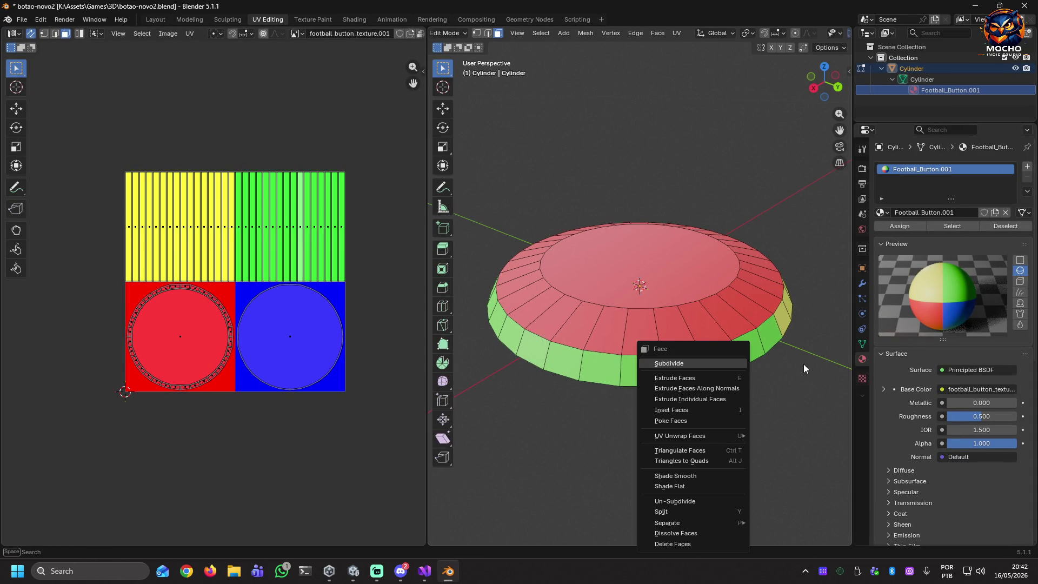
left_click(1019, 8)
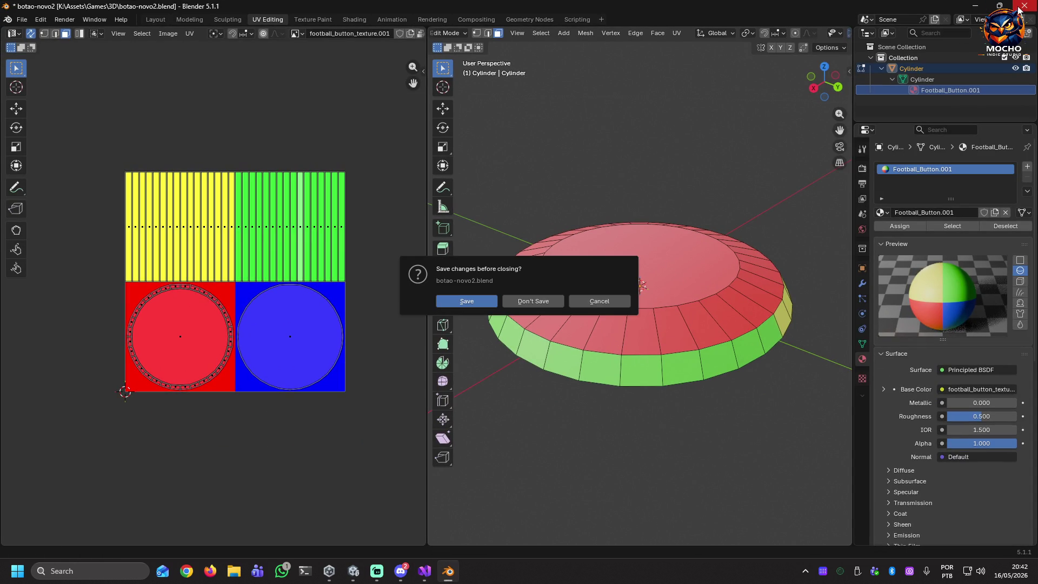
left_click(534, 303)
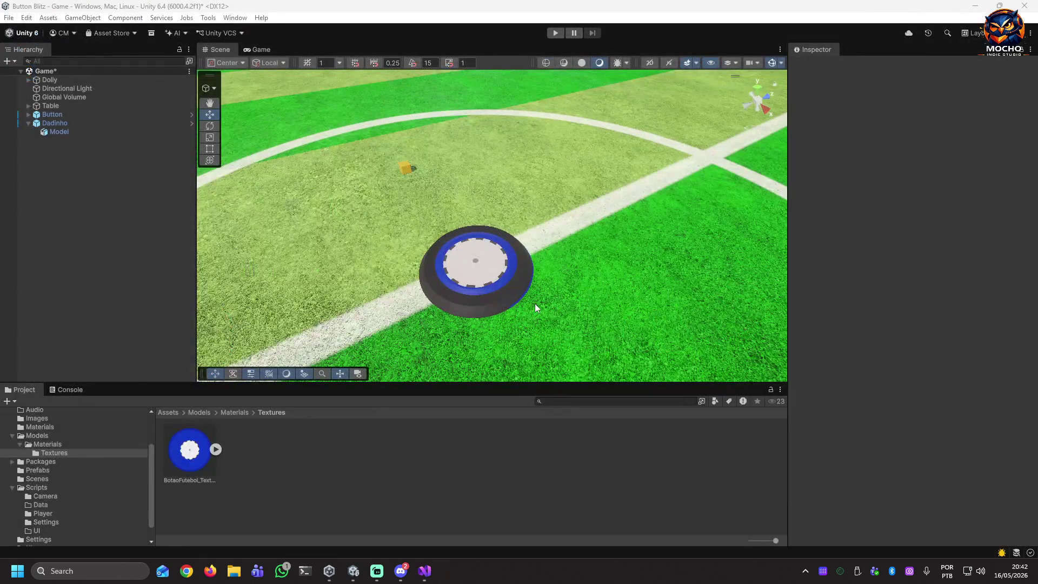
Fly the Scene camera close to the button, inspect BotaoFutebol_Texture, then select the button
mouse_move(469, 307)
left_mouse_down()
mouse_move(549, 304)
mouse_move(260, 275)
mouse_move(417, 163)
left_mouse_up()
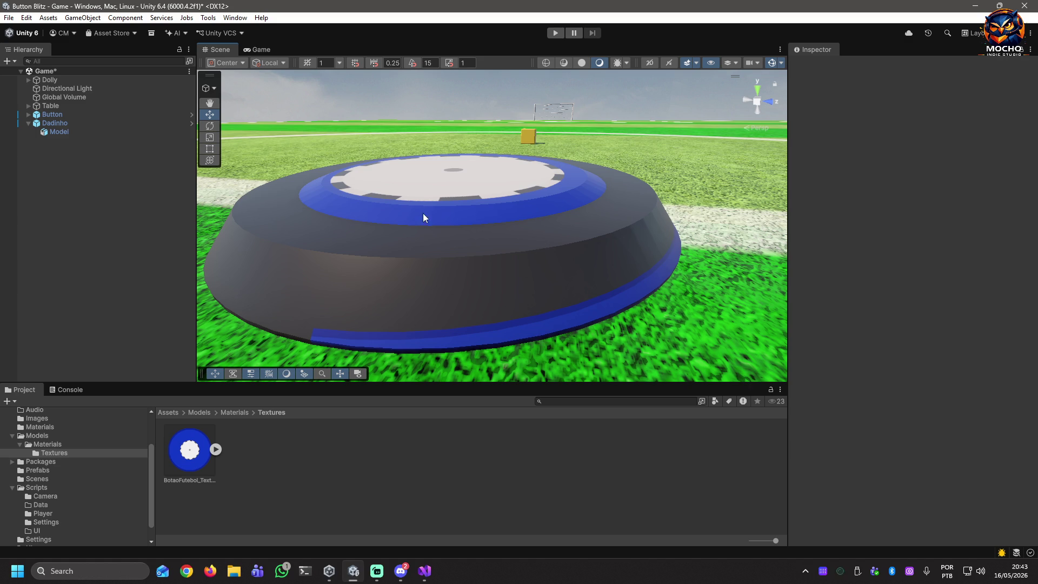
left_click(193, 458)
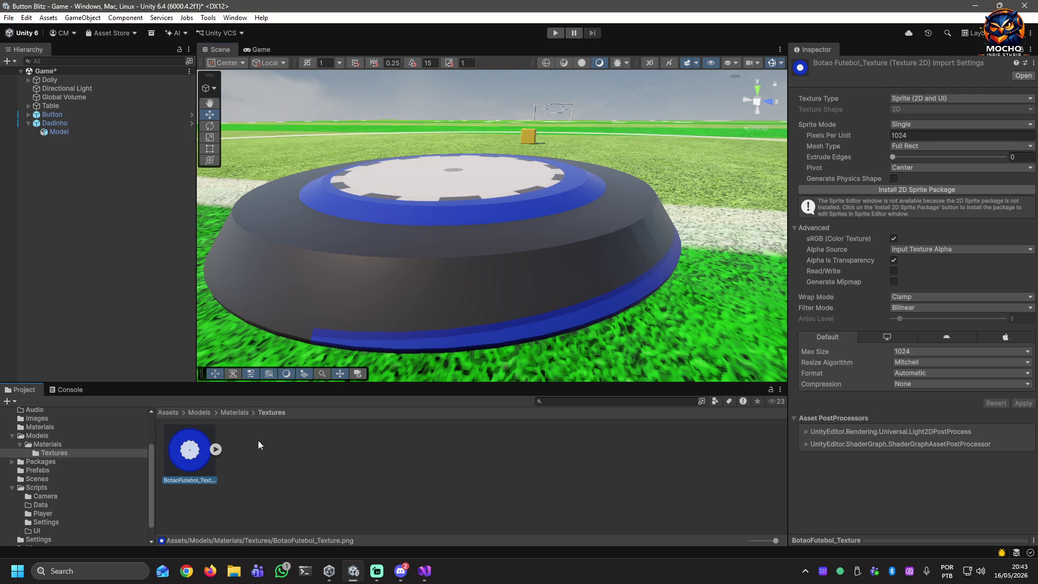
left_click(394, 222)
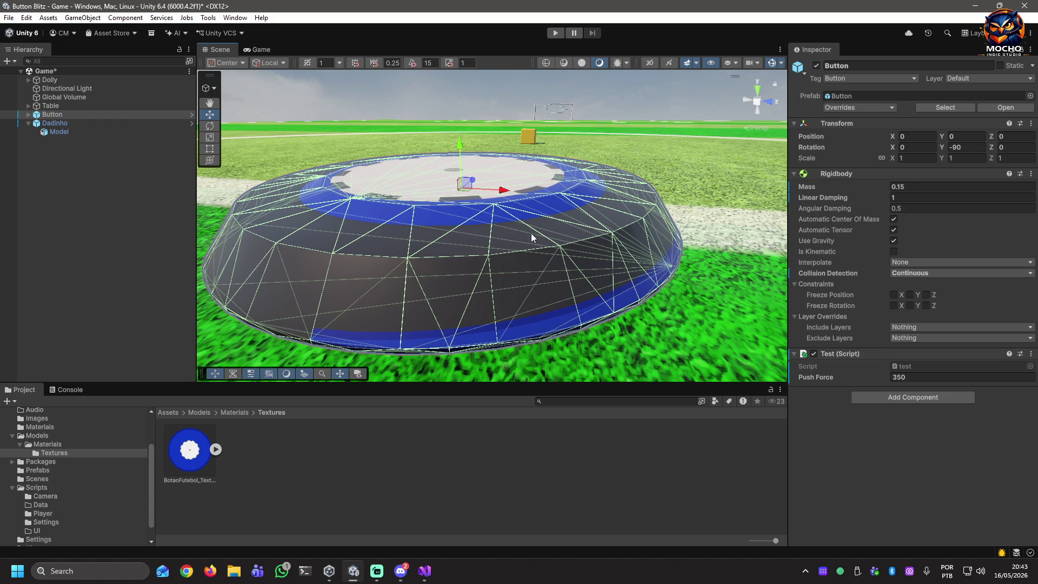
Expand Button, select its Model child and show its Mesh Renderer materials, including BotaoFutebol_Mat
double_click(53, 115)
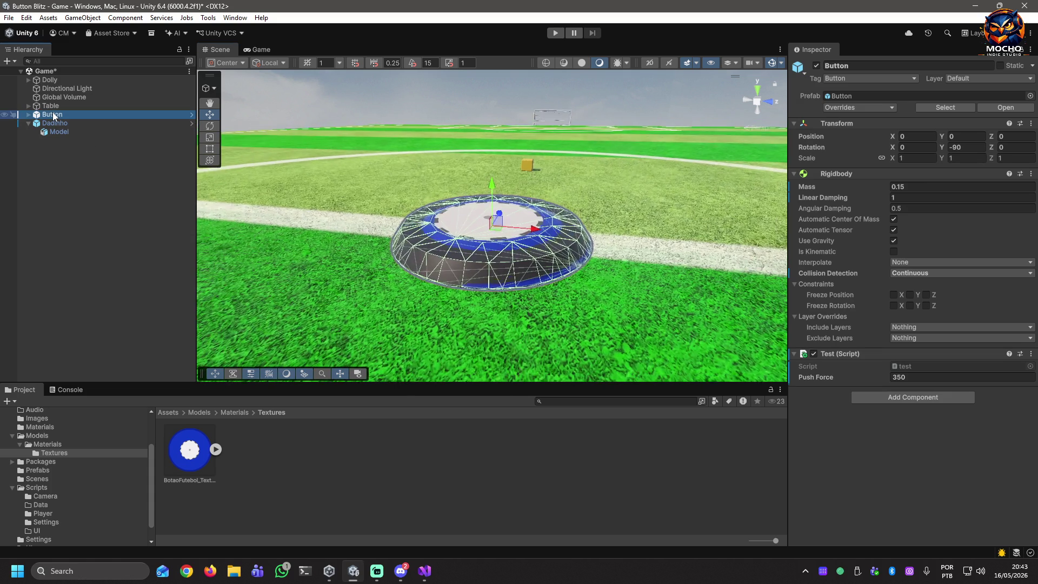
left_click(29, 115)
left_click(57, 123)
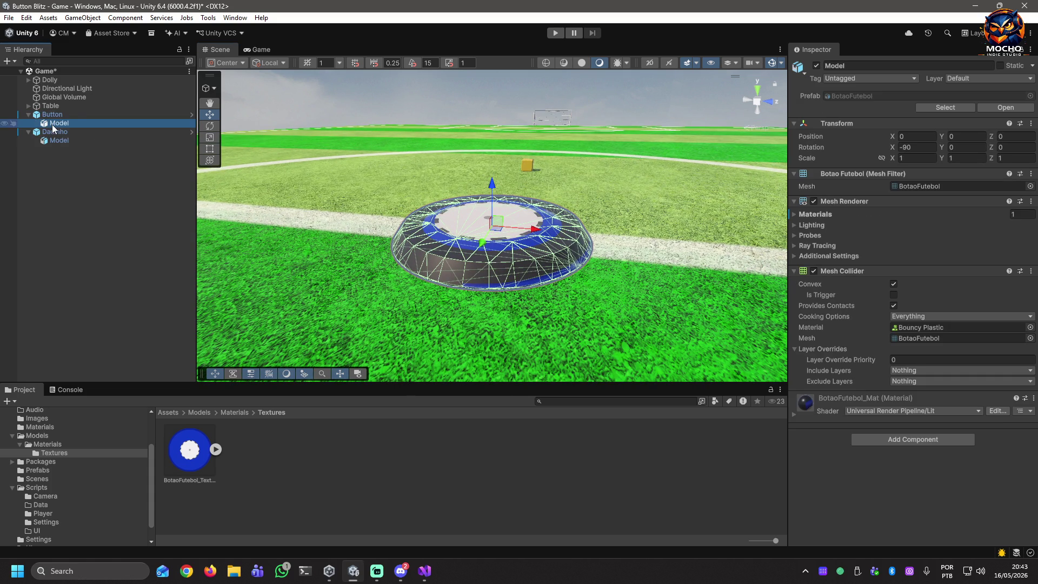
left_click(795, 215)
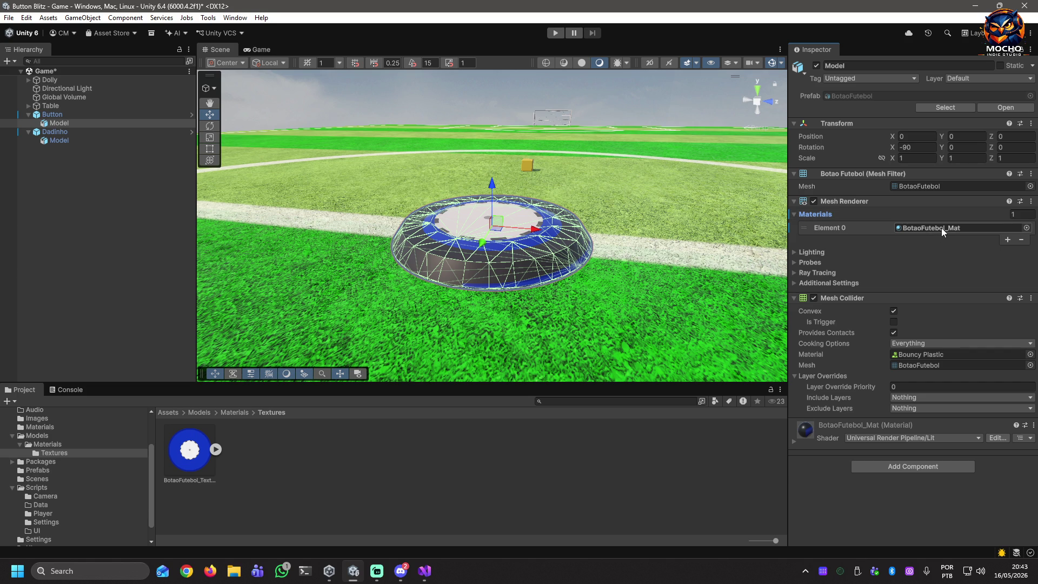
left_click(683, 294)
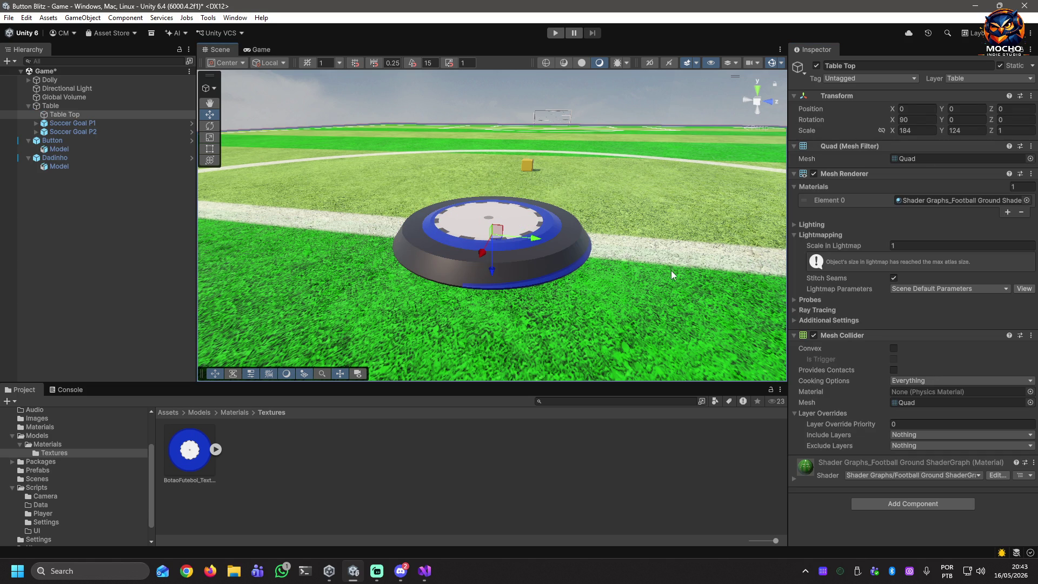
mouse_move(671, 270)
left_mouse_down()
mouse_move(627, 219)
mouse_move(498, 279)
mouse_move(710, 289)
mouse_move(584, 283)
left_mouse_up()
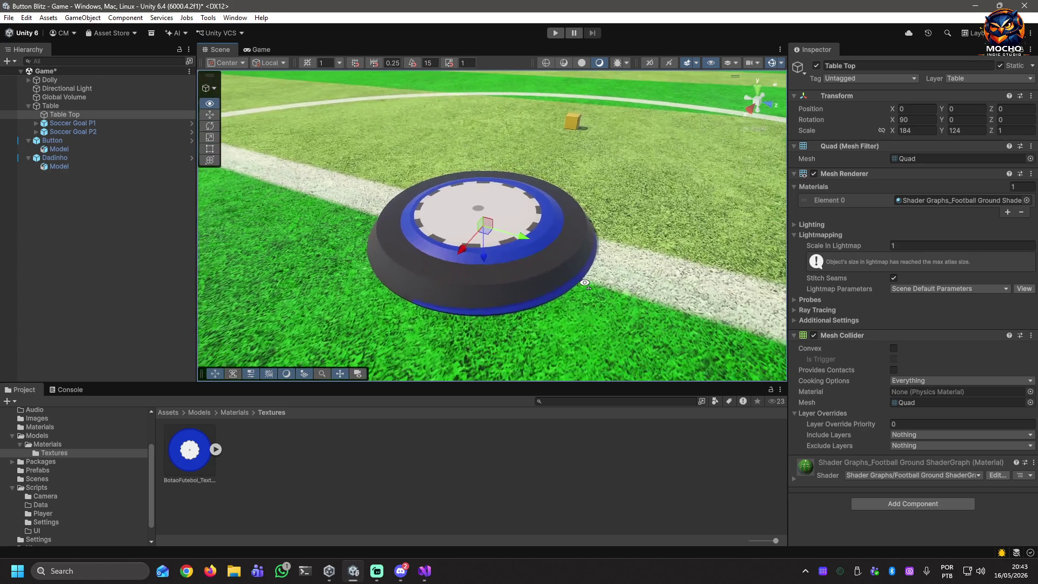
left_click(547, 265)
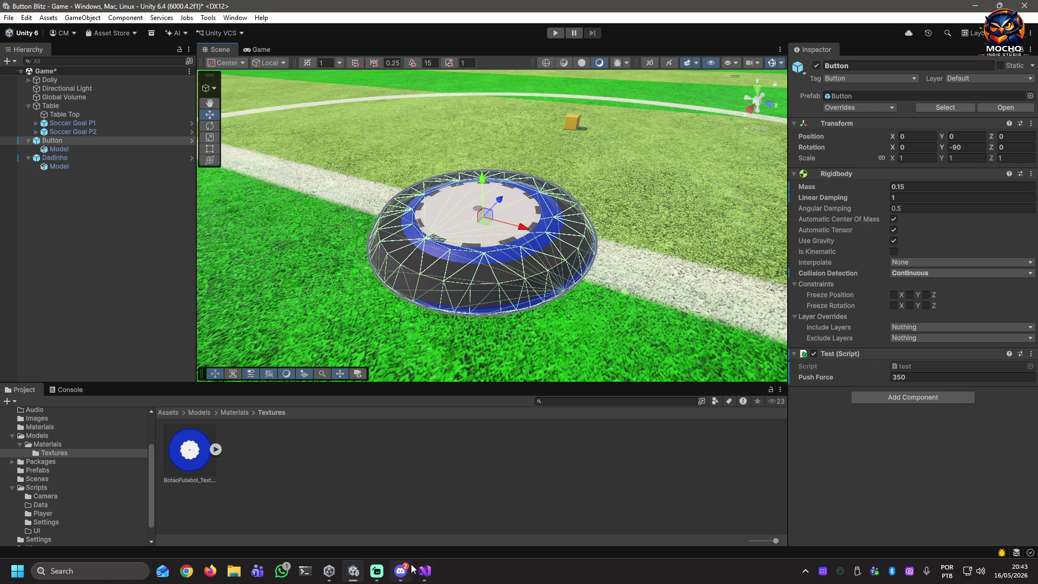
left_click(54, 149)
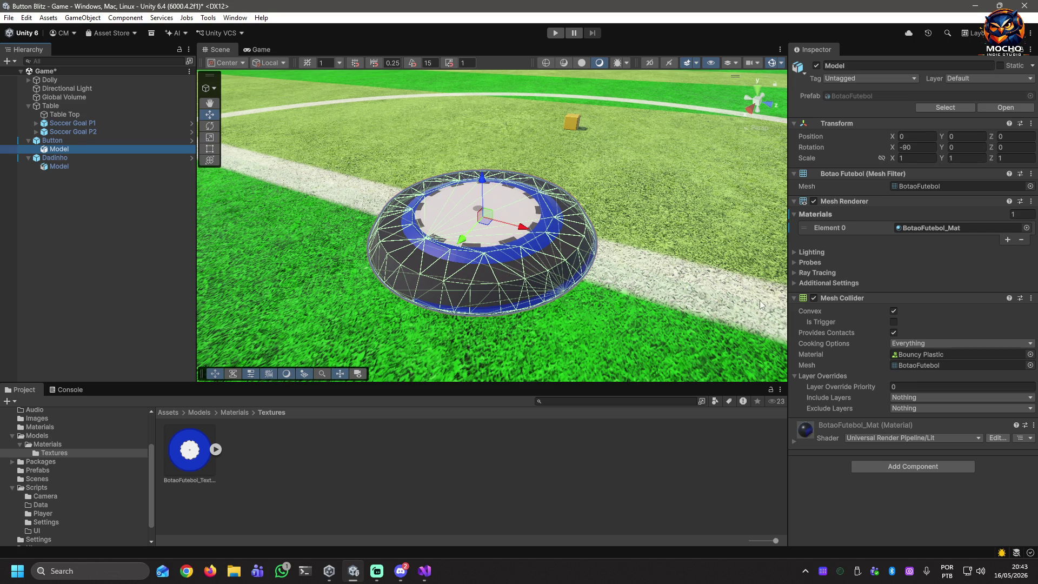
left_click(815, 298)
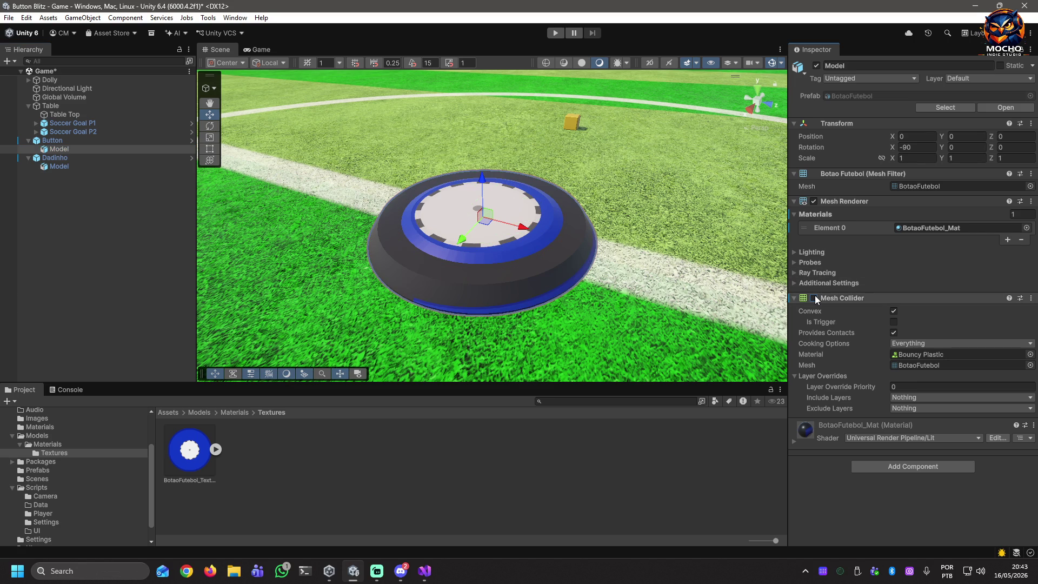
left_click(814, 297)
left_click(814, 296)
left_click(815, 298)
left_click(814, 296)
left_click(814, 297)
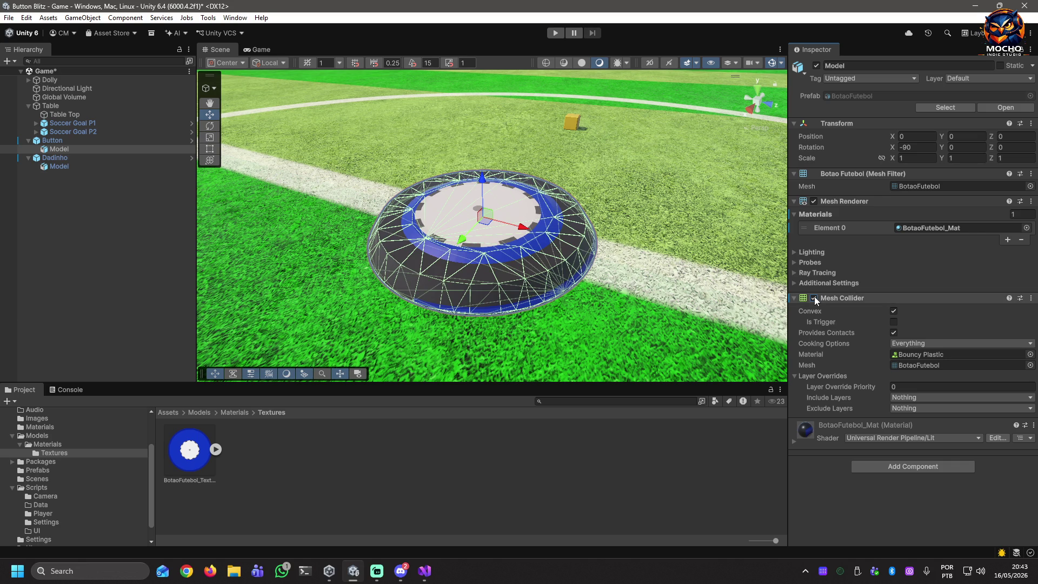
left_click(814, 297)
left_click(814, 297)
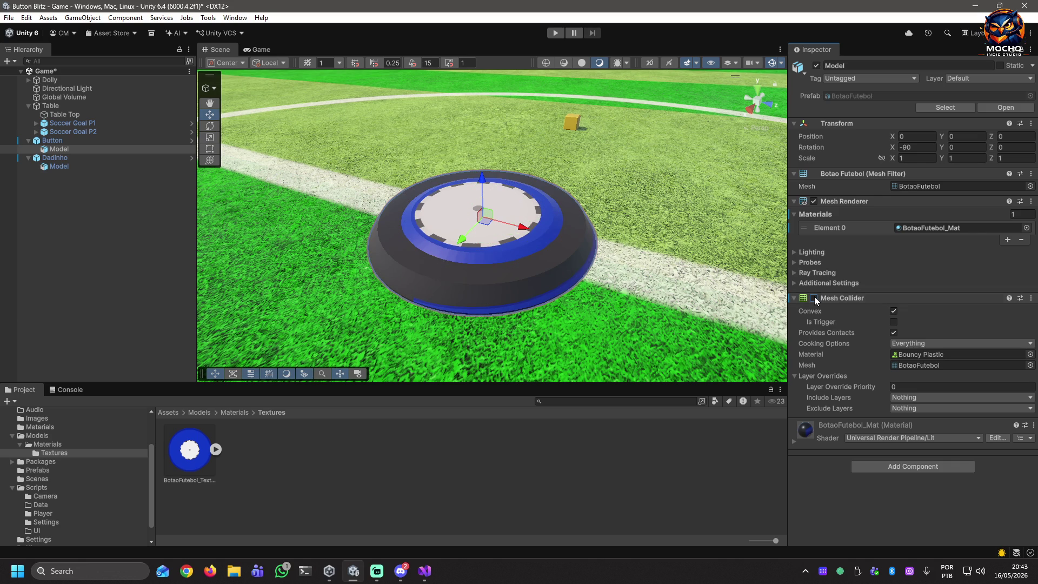
left_click(813, 200)
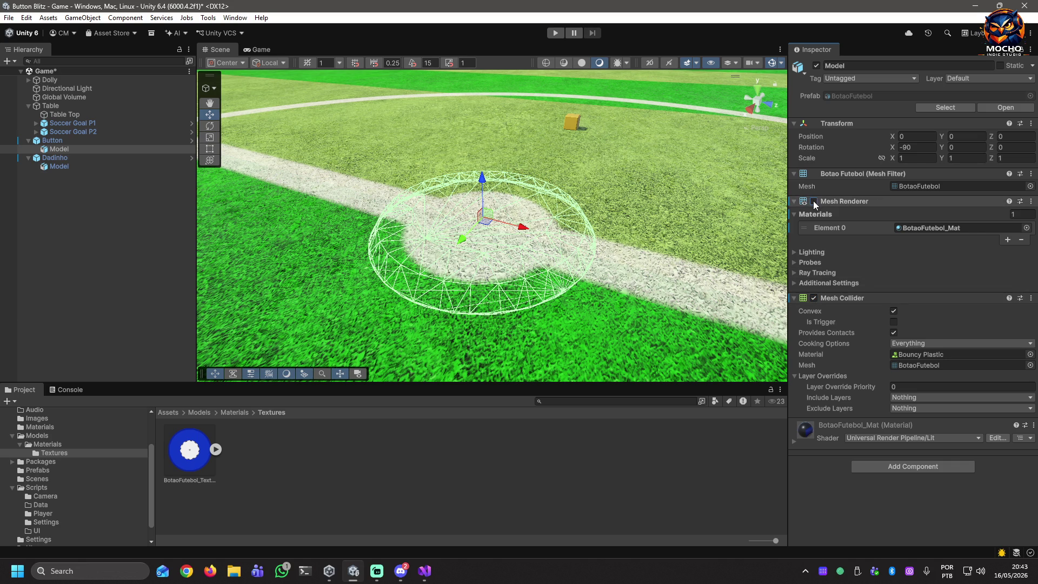
left_click(814, 200)
left_click(814, 200)
left_click(814, 201)
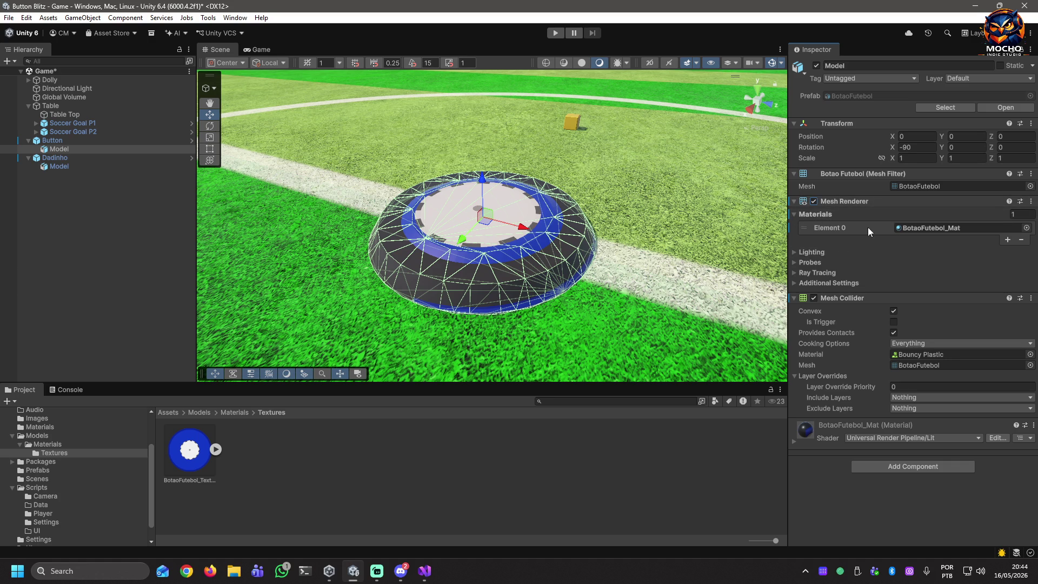
Set BotaoFutebol_Mat's Surface Inputs texture offset to X 0 and Y 0
left_click(942, 228)
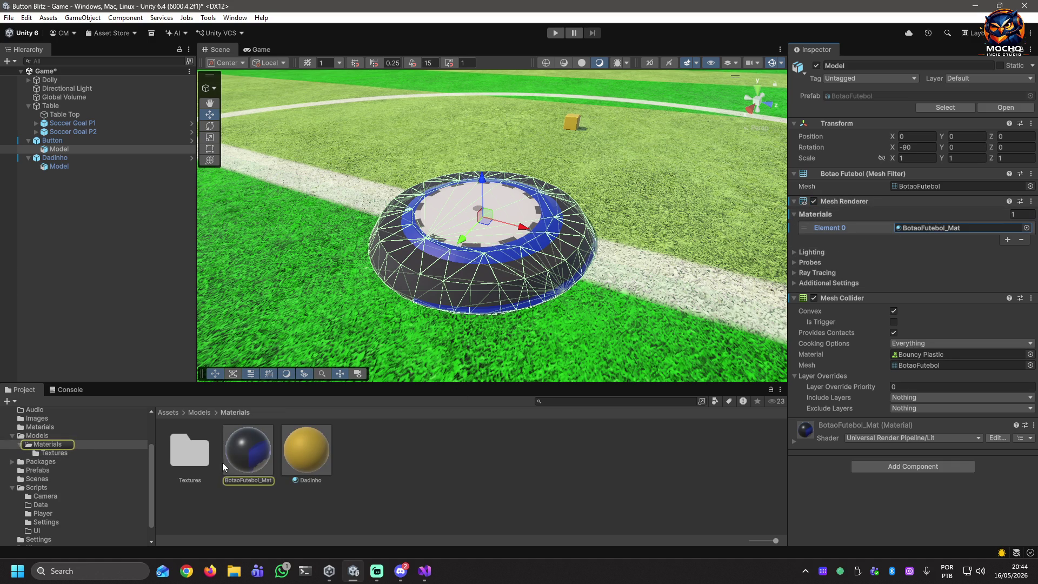
left_click(271, 455)
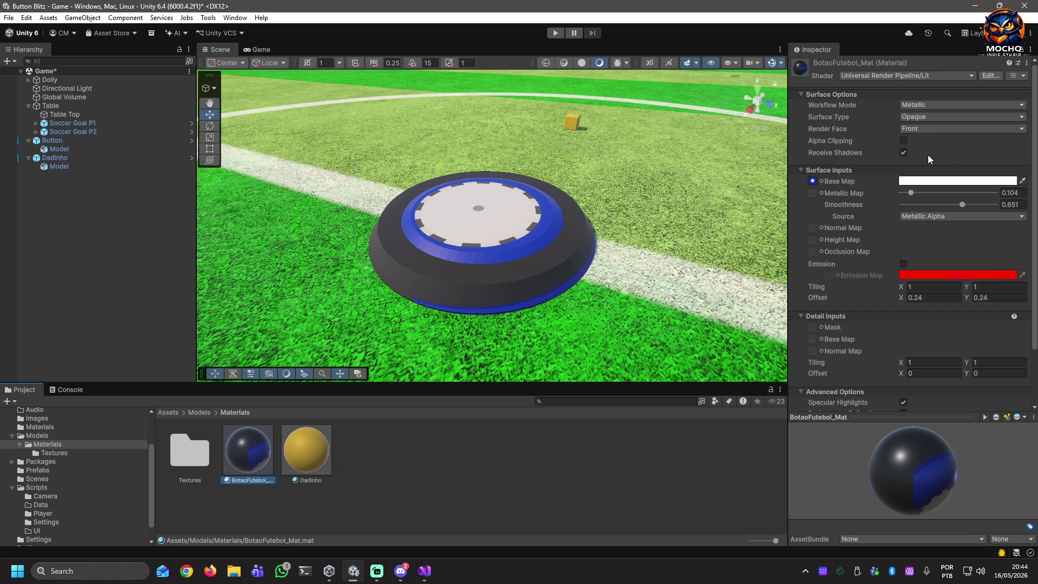
left_click(813, 180)
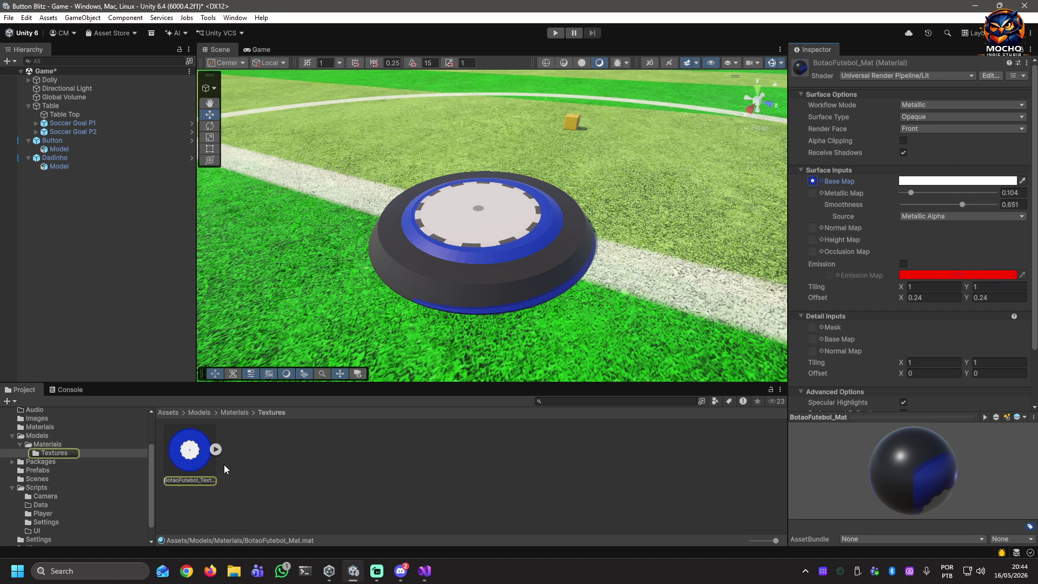
left_click(216, 451)
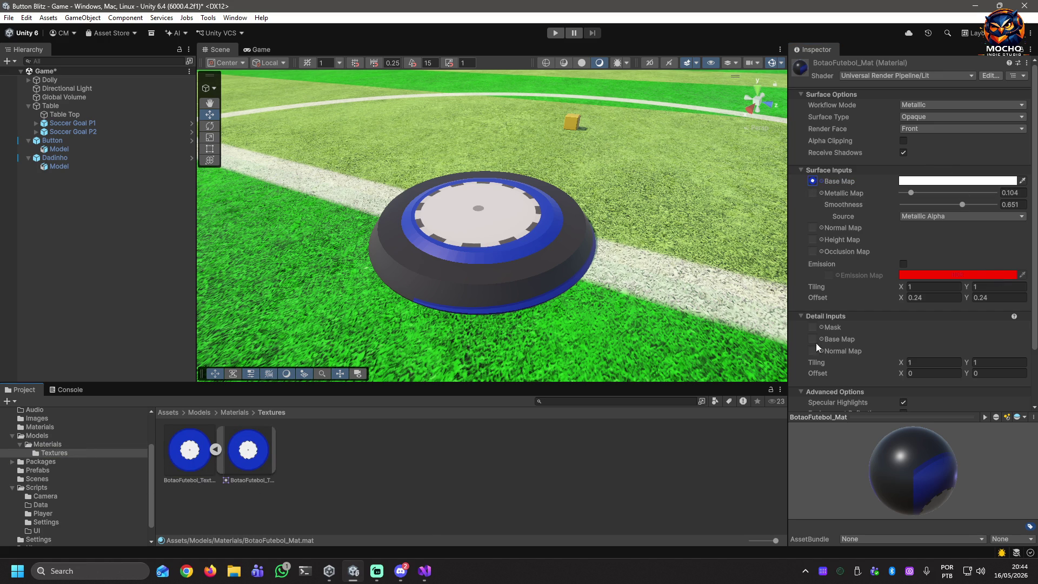
left_click(942, 297)
type("0")
key("Tab")
type("0")
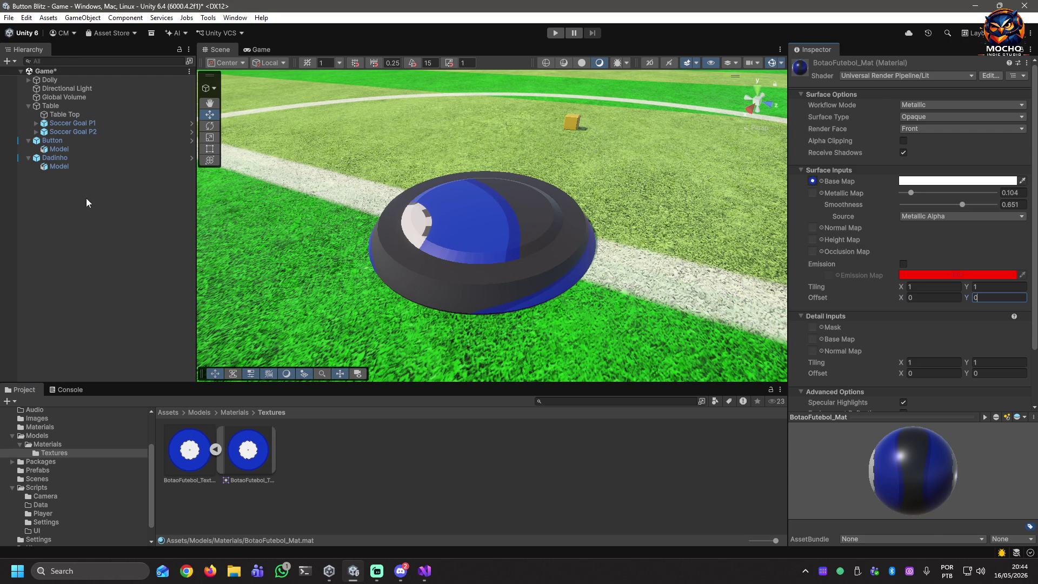
Select the Model under Dadinho and navigate up to the Models folder
left_click(58, 167)
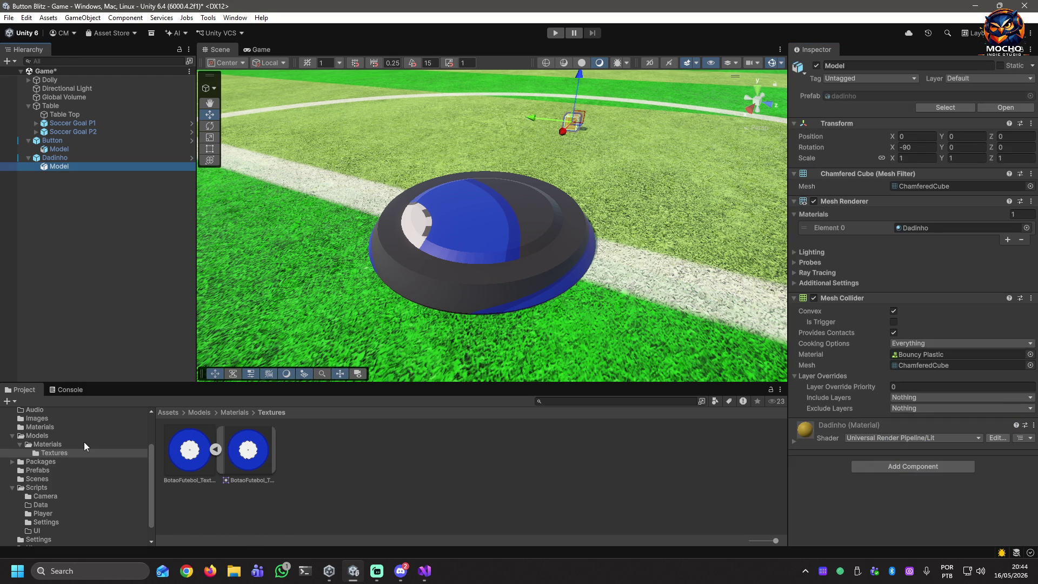
left_click(46, 445)
left_click(44, 436)
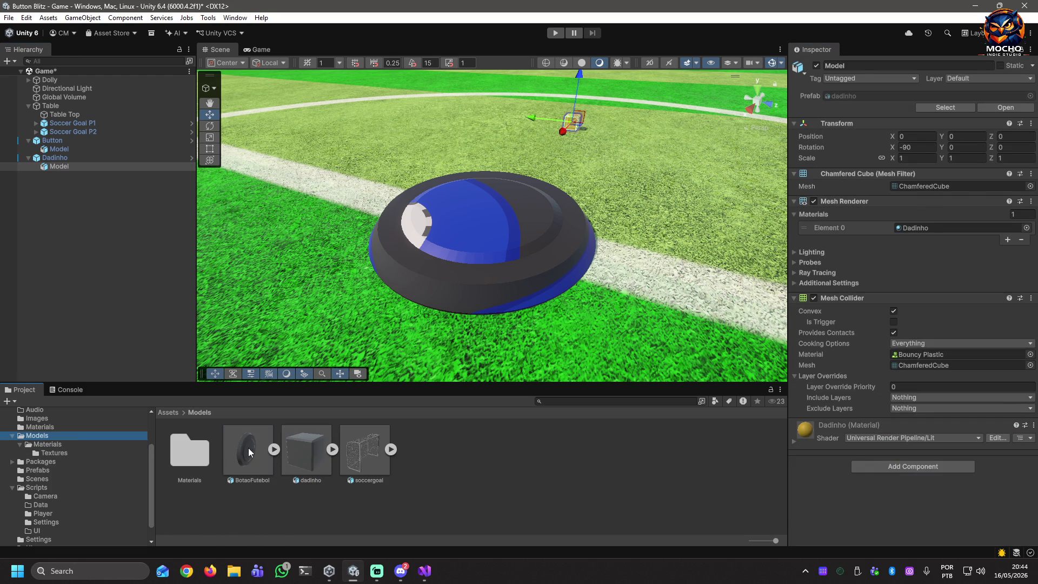
In BotaoFutebol.fbx's Model tab, turn off Import Cameras, keeping unit conversion and mesh compression off
left_click(249, 447)
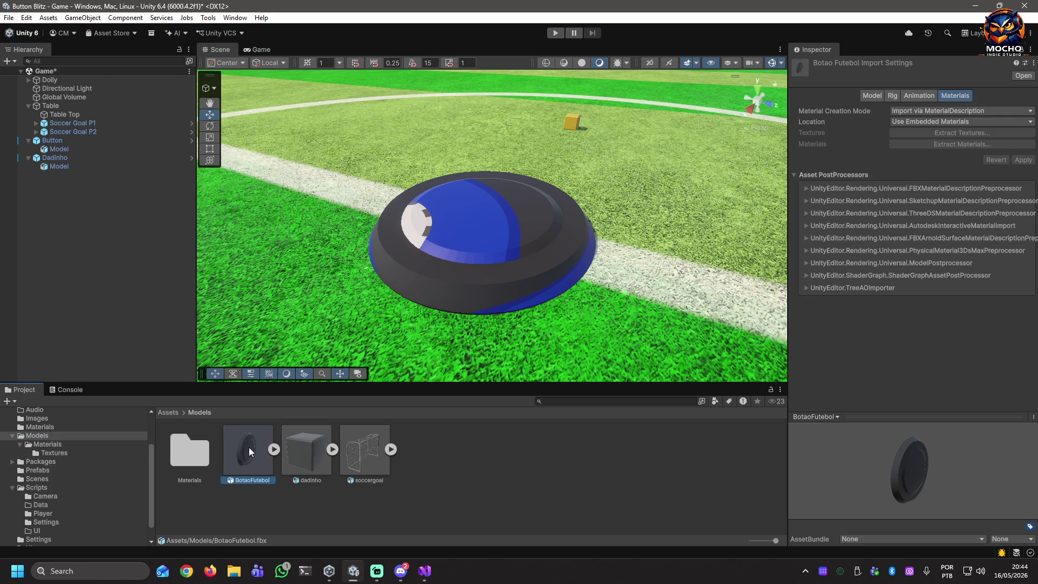
left_click(872, 96)
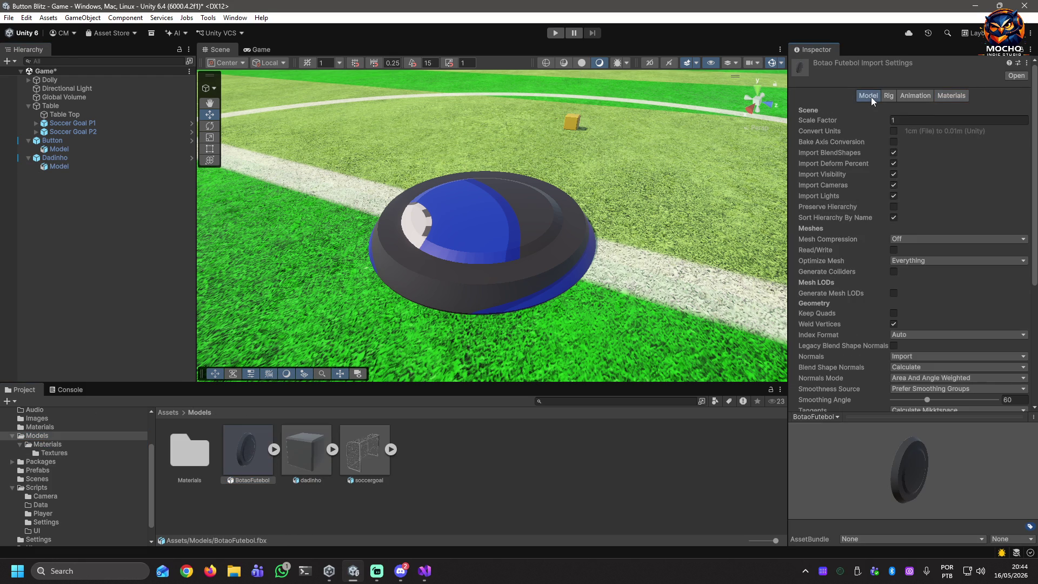
left_click(894, 131)
left_click(893, 132)
left_click(895, 186)
left_click(977, 239)
left_click(978, 239)
Set Normals to Calculate and apply the import settings
scroll(979, 304, "down", 3)
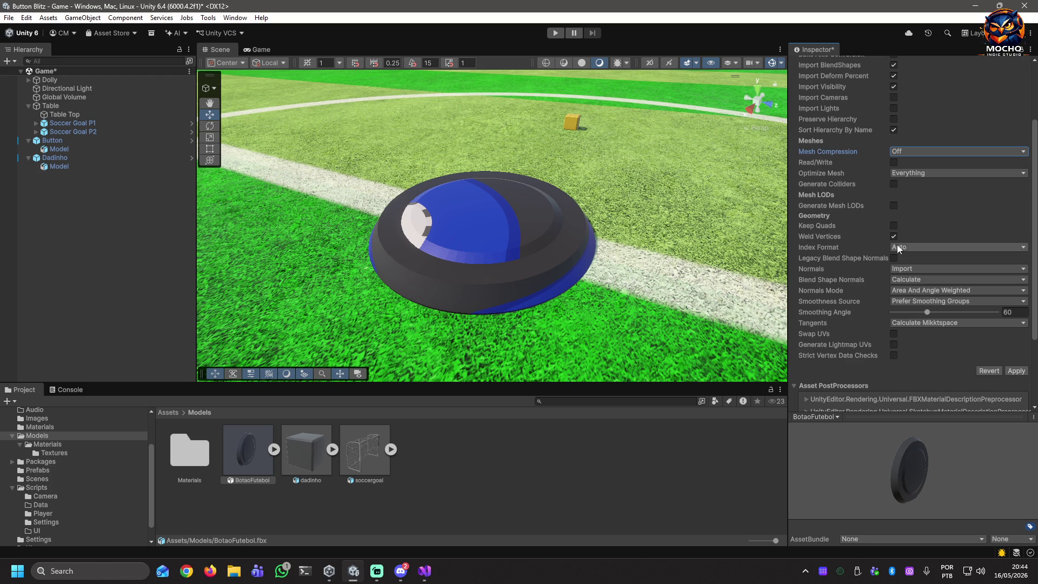
left_click(982, 268)
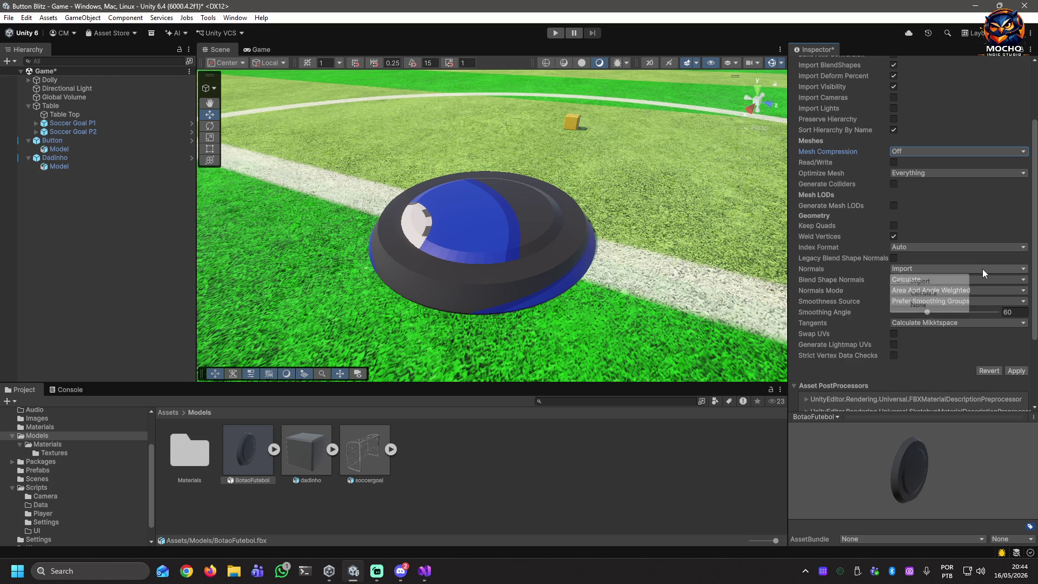
left_click(939, 299)
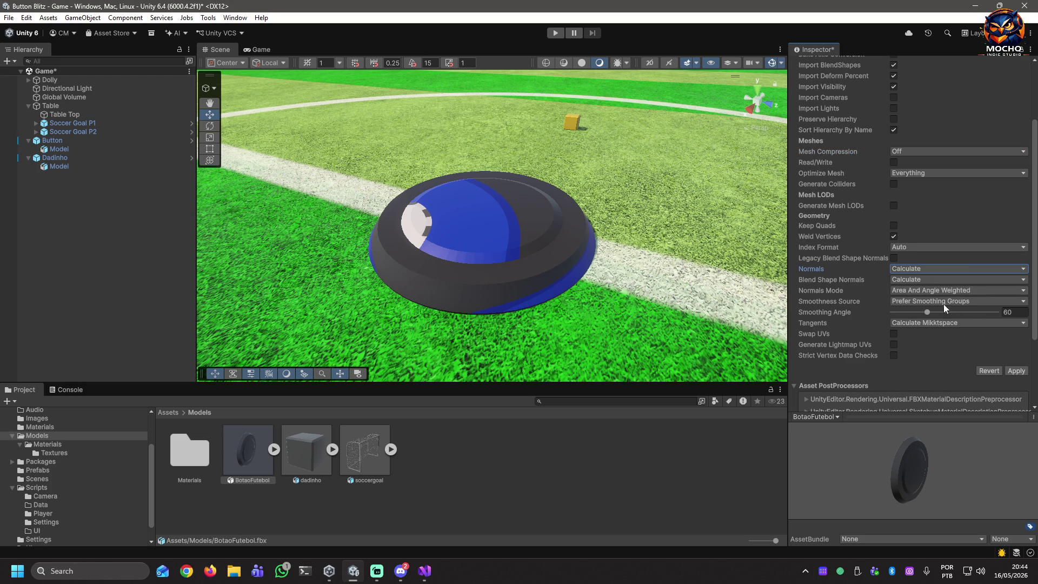
left_click(1017, 371)
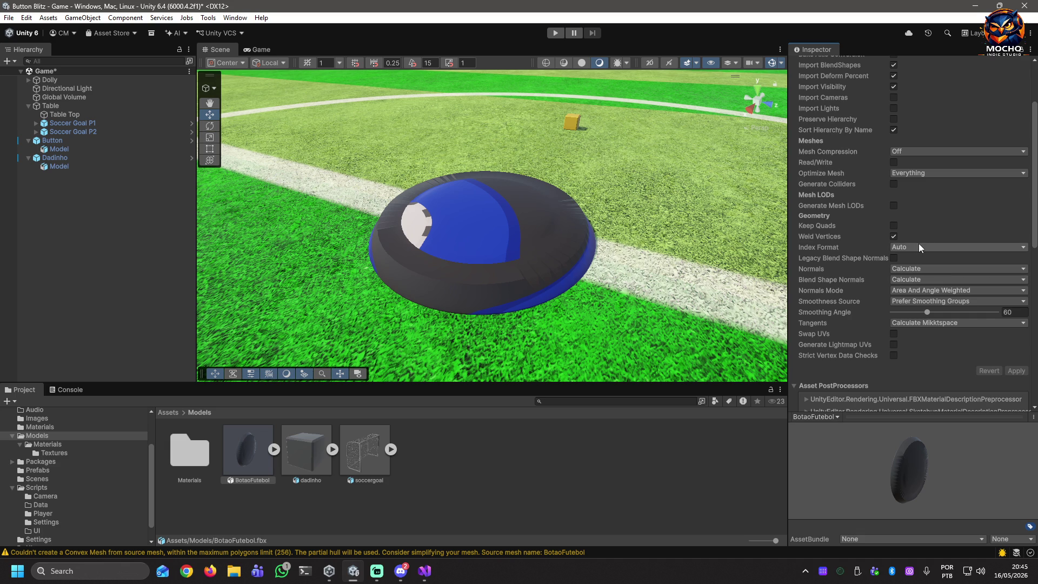
Set Normals and Blend Shape Normals to Import, applying after each change
mouse_move(416, 245)
left_mouse_down()
mouse_move(475, 255)
mouse_move(460, 246)
mouse_move(472, 242)
mouse_move(715, 301)
mouse_move(629, 231)
mouse_move(540, 223)
mouse_move(249, 235)
mouse_move(94, 187)
mouse_move(178, 228)
left_mouse_up()
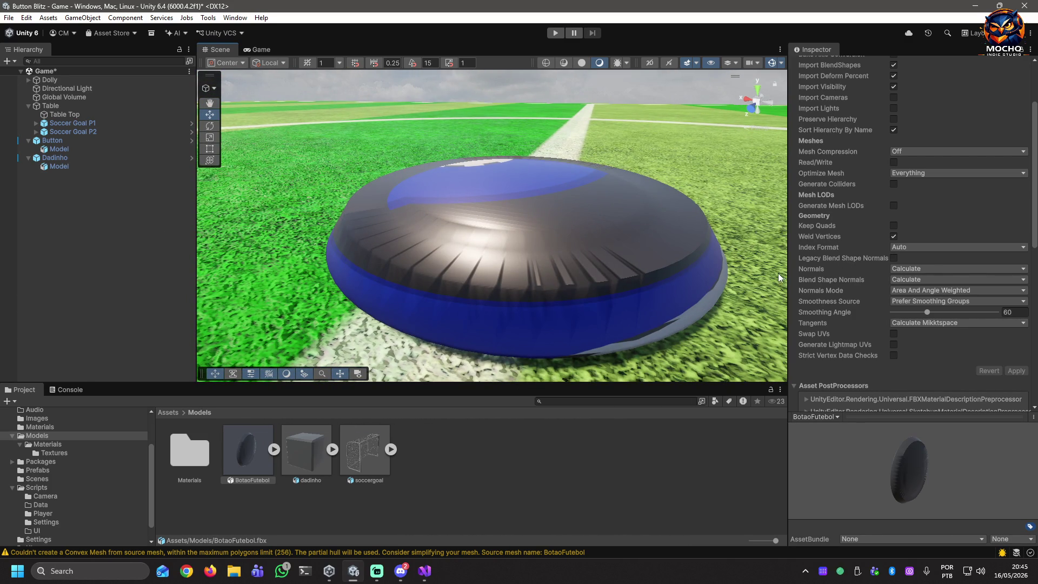
left_click(932, 269)
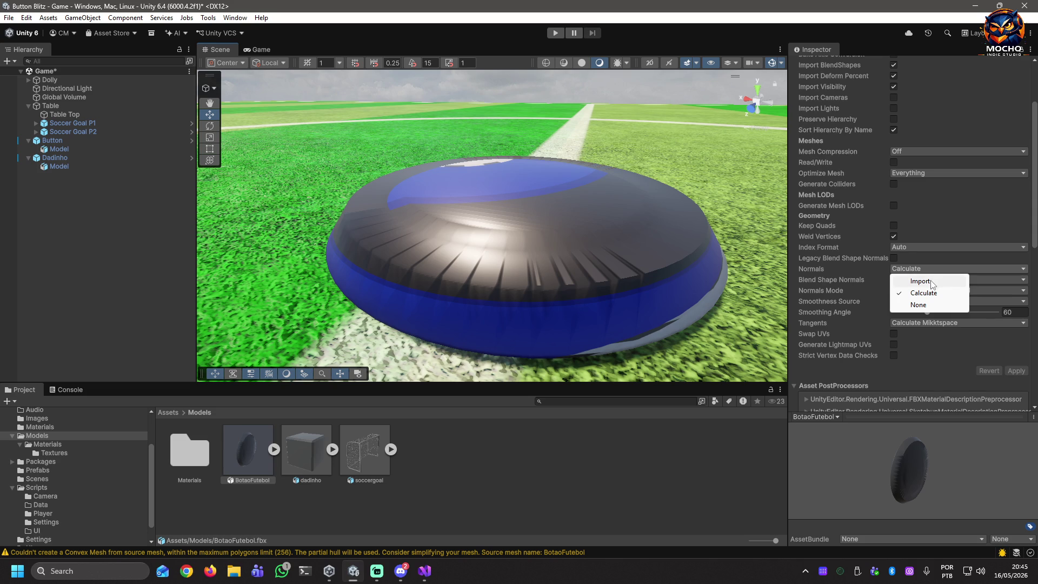
left_click(933, 282)
left_click(1016, 371)
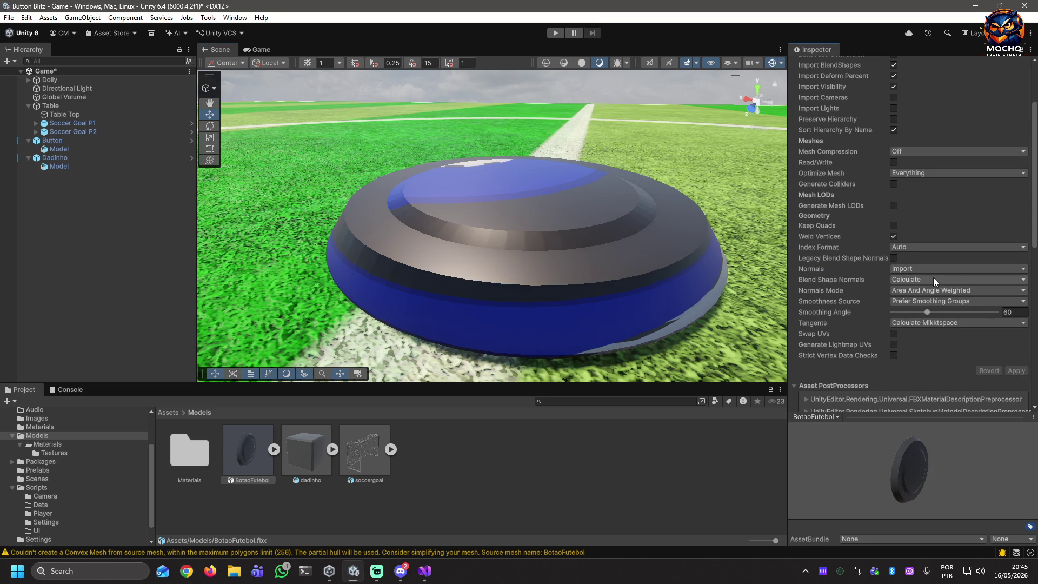
left_click(952, 278)
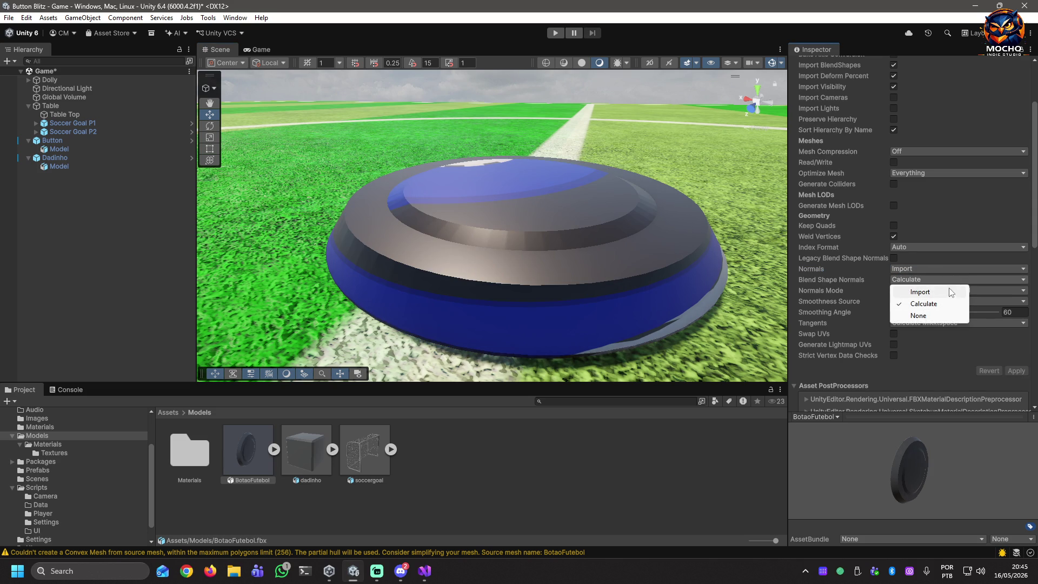
left_click(950, 292)
left_click(1018, 371)
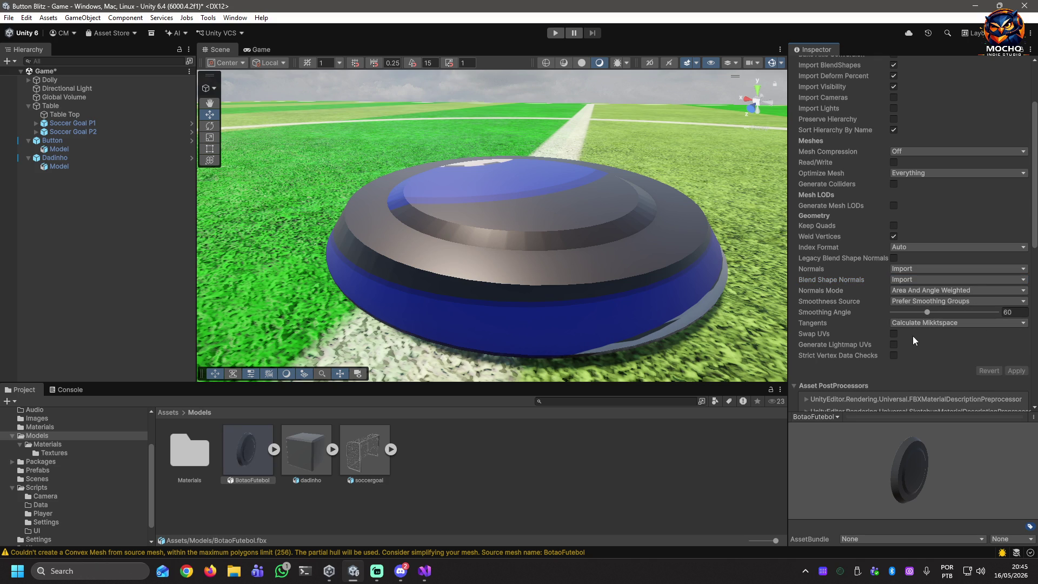
Turn Swap UVs on and back off, applying each time
left_click(894, 334)
left_click(1020, 372)
left_click(894, 334)
left_click(1016, 374)
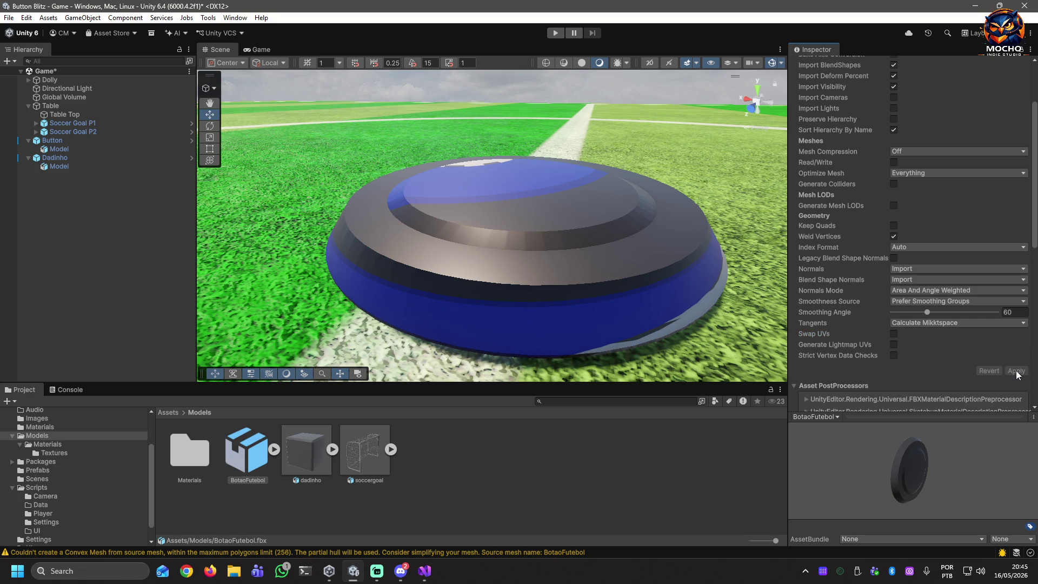
scroll(962, 232, "up", 3)
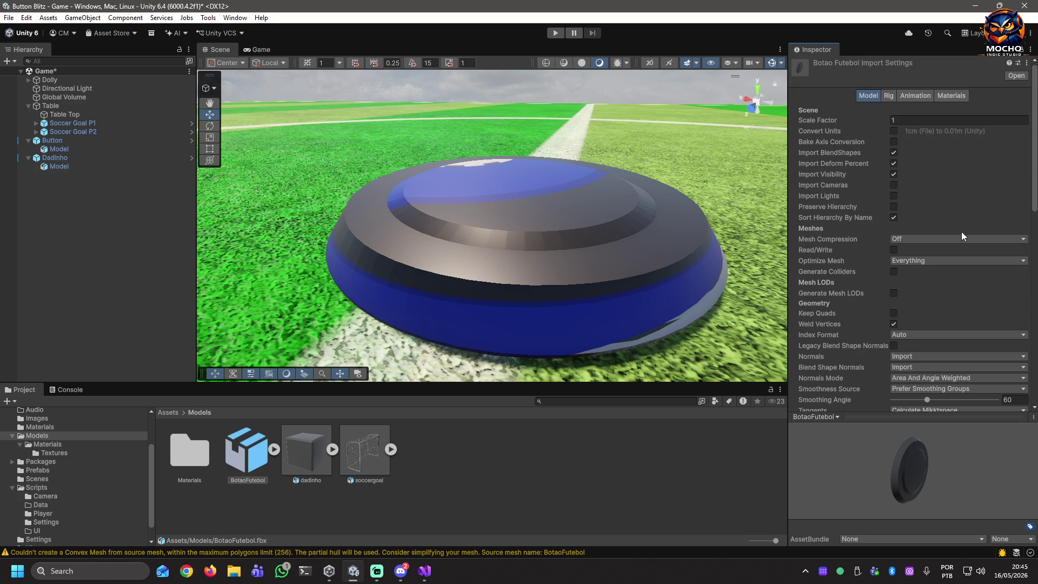
Look through the model's Animation and Rig import settings
left_click(907, 96)
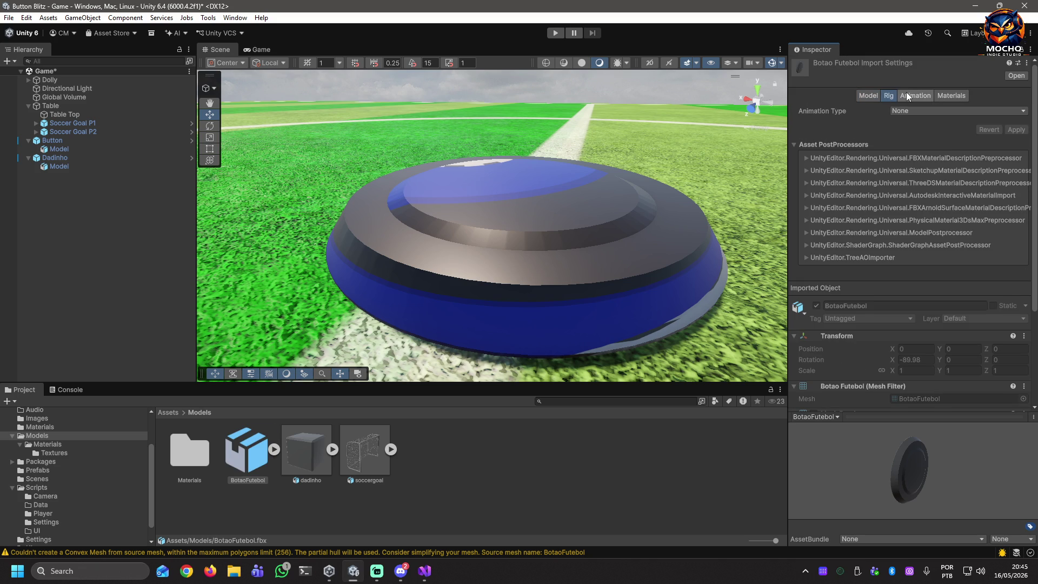
left_click(889, 96)
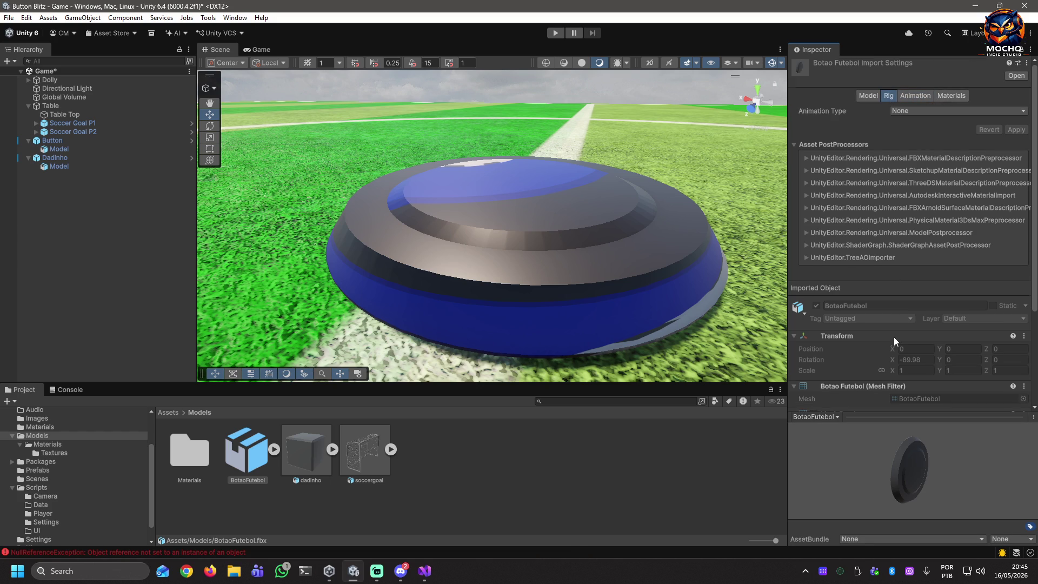
scroll(895, 335, "down", 4)
scroll(957, 200, "up", 4)
In the Materials tab, apply Material Creation Mode None, then change it to Standard (Legacy)
left_click(956, 96)
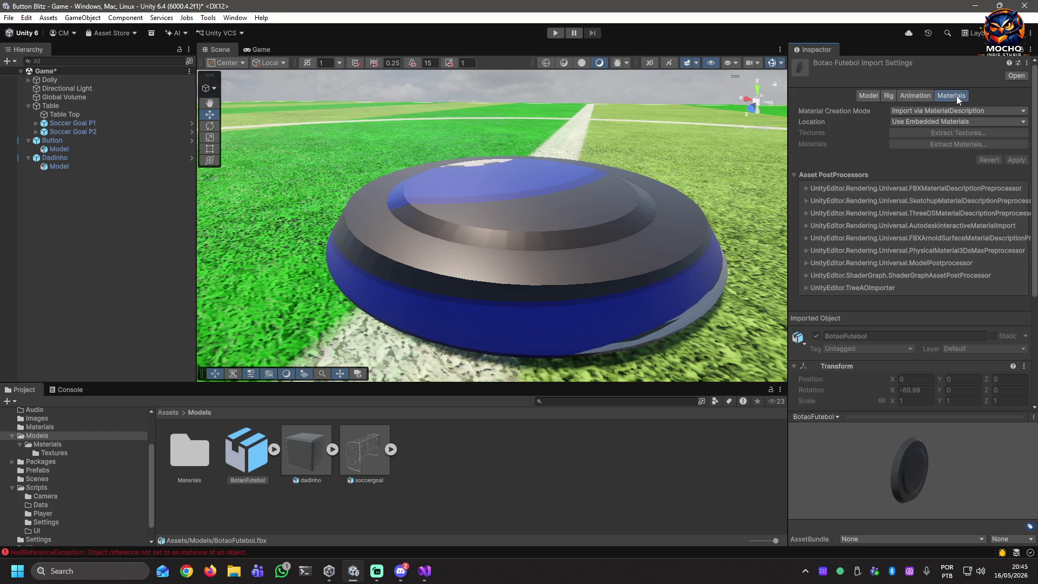
left_click(1009, 110)
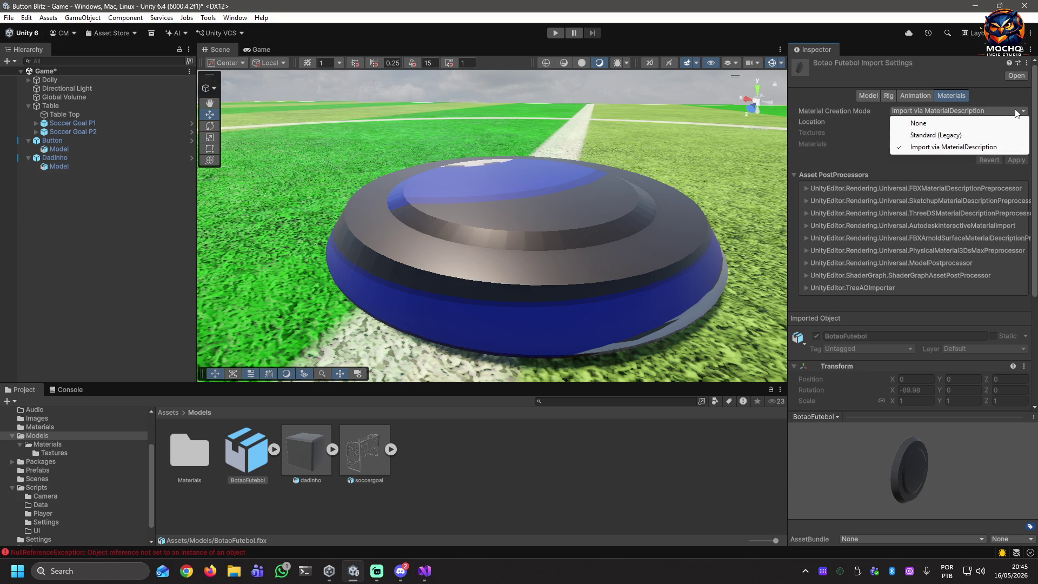
left_click(943, 121)
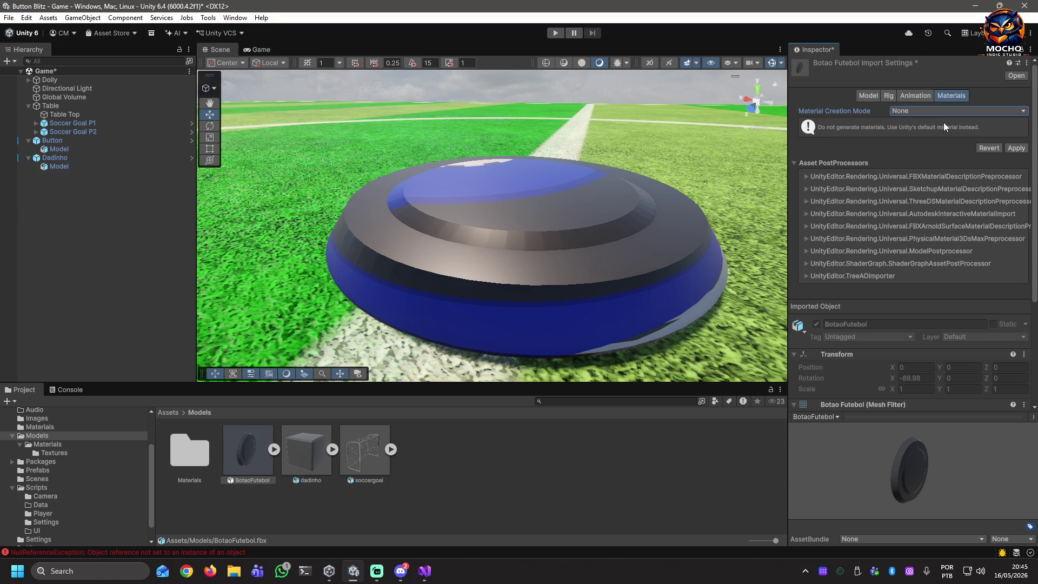
left_click(1016, 148)
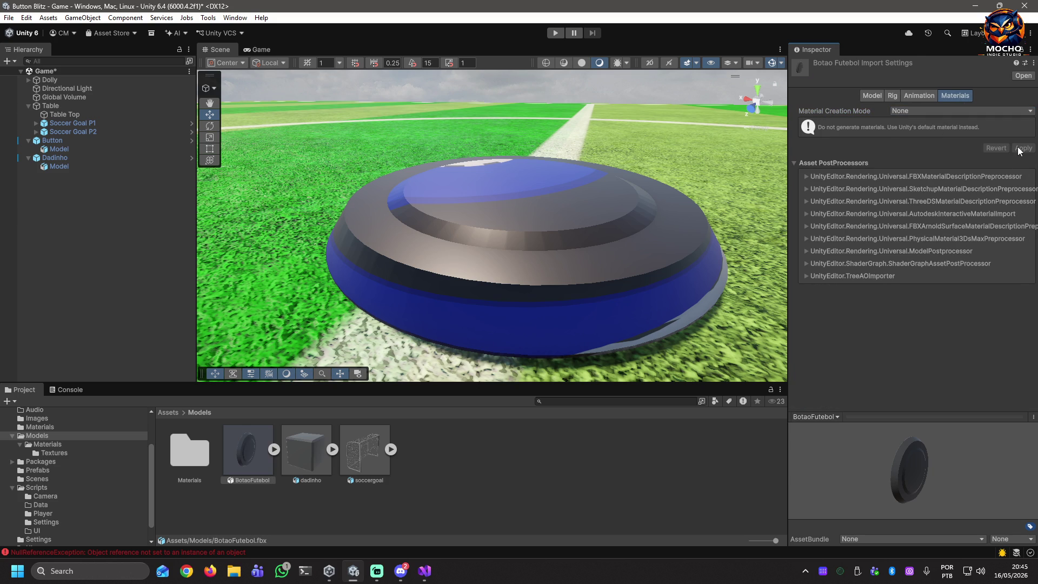
left_click(986, 112)
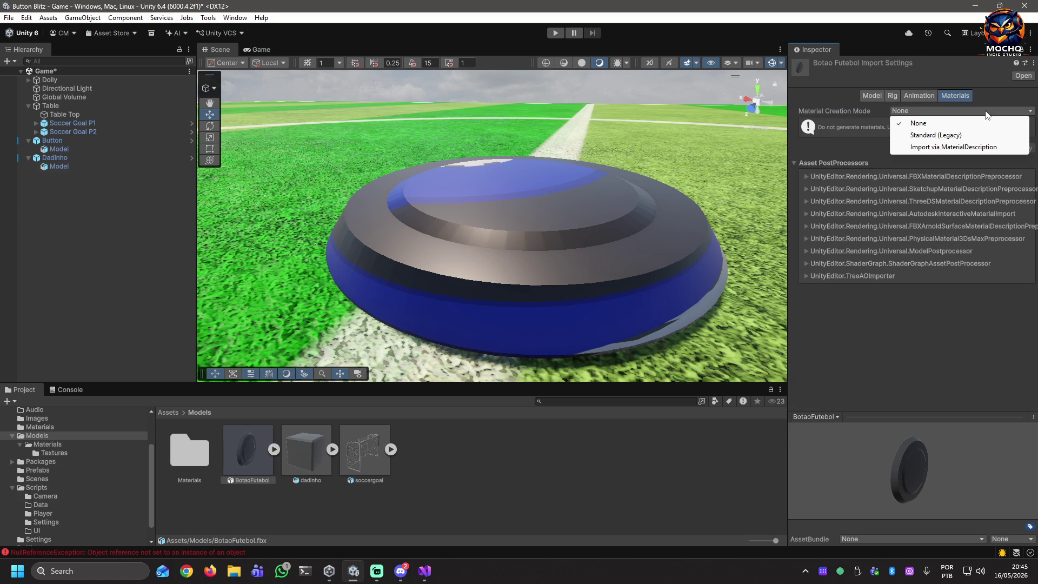
left_click(967, 136)
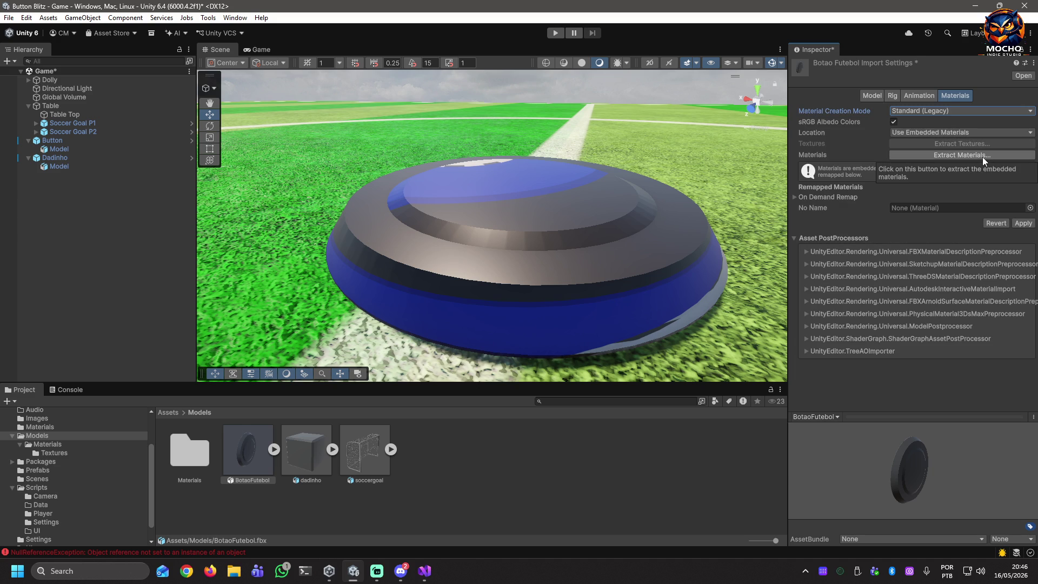
Extract the model's materials into the Models folder, confirming Yes
left_click(982, 157)
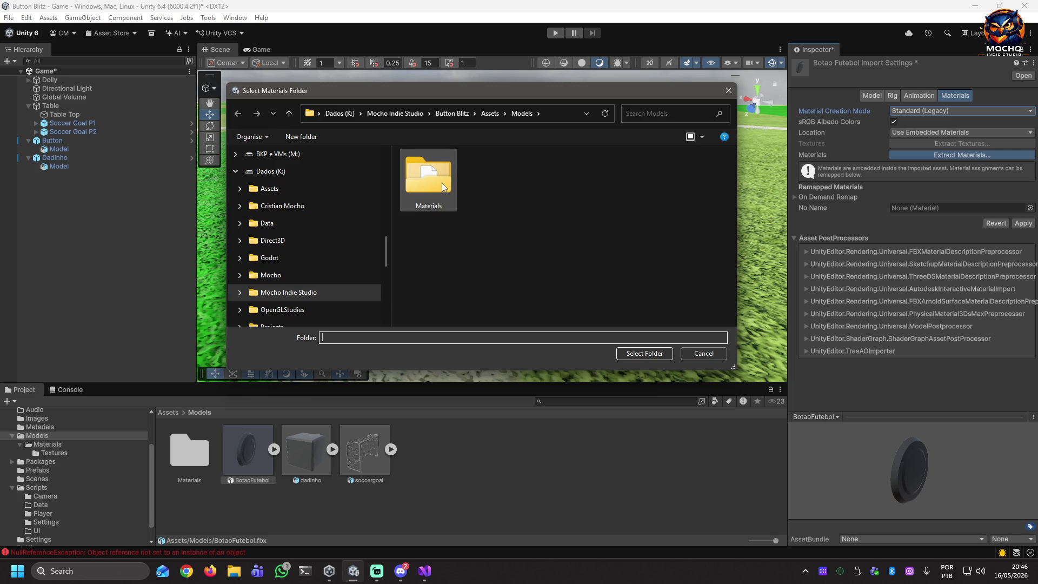
left_click(633, 355)
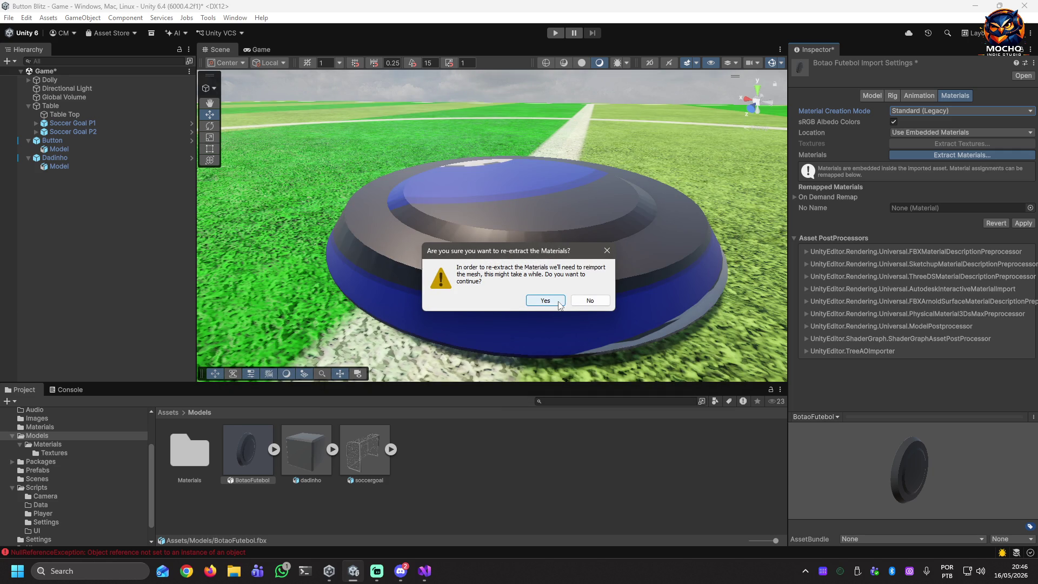
left_click(546, 301)
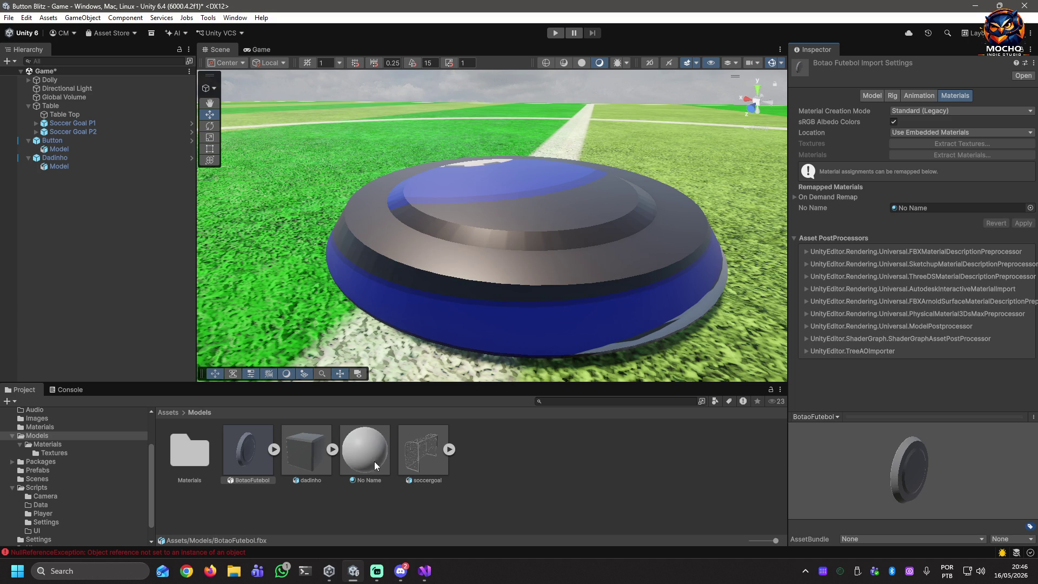
Assign the BotaoFutebol texture from Materials/Textures as the No Name material's Base Map
left_click(365, 451)
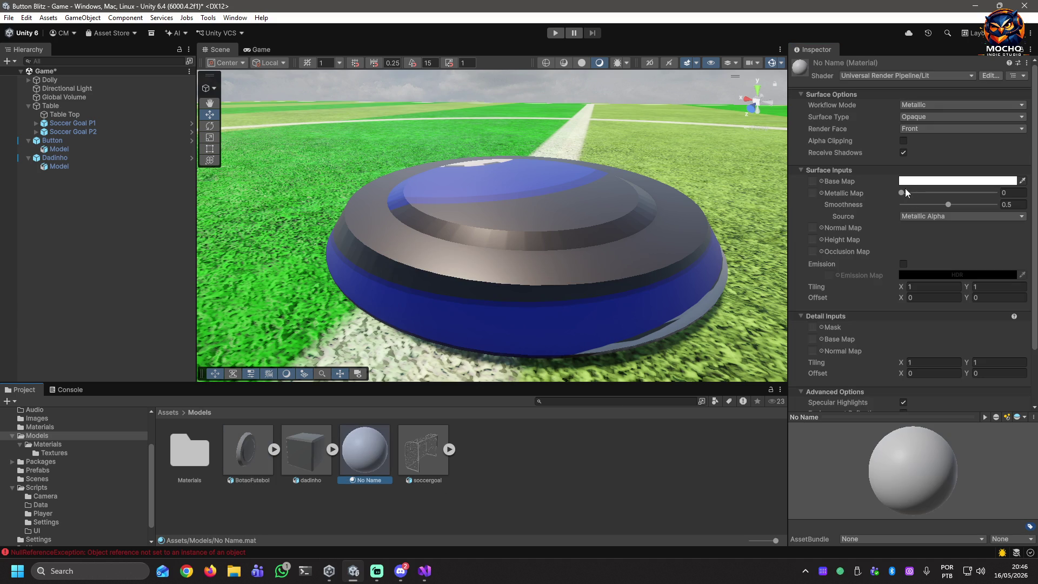
left_click(49, 445)
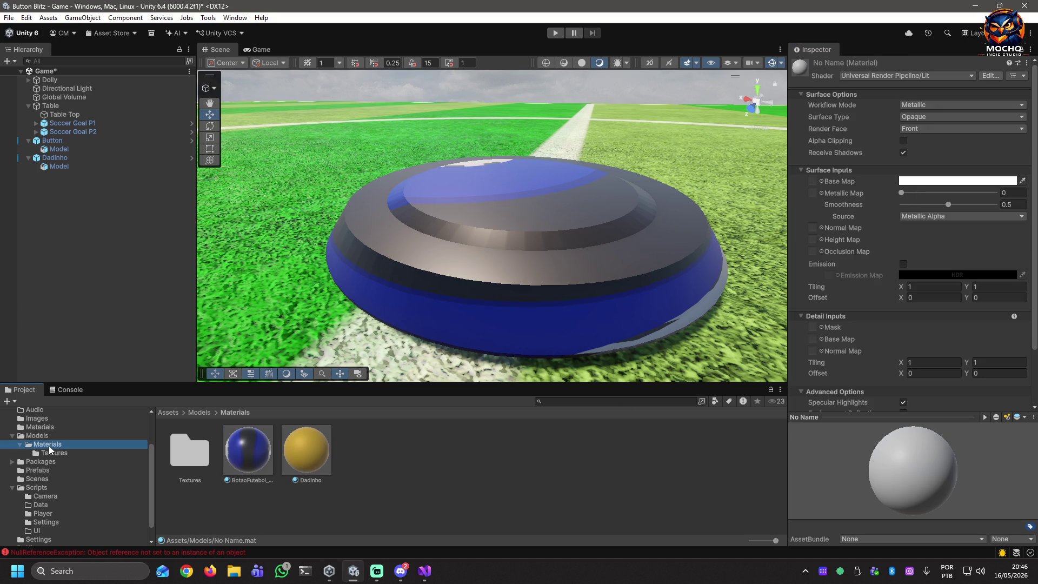
left_click(47, 452)
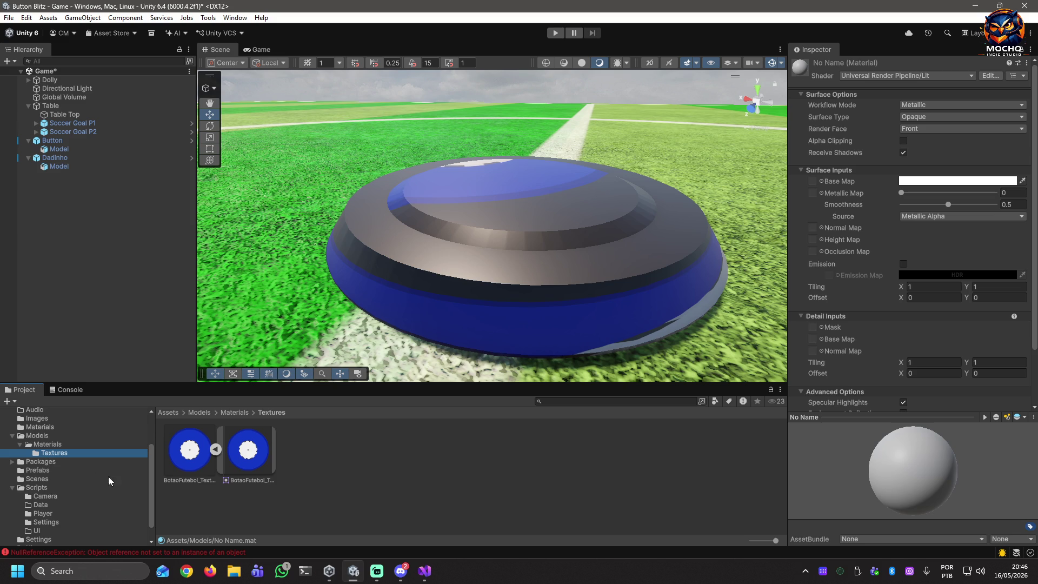
mouse_move(200, 465)
left_mouse_down()
mouse_move(879, 208)
mouse_move(812, 184)
left_mouse_up()
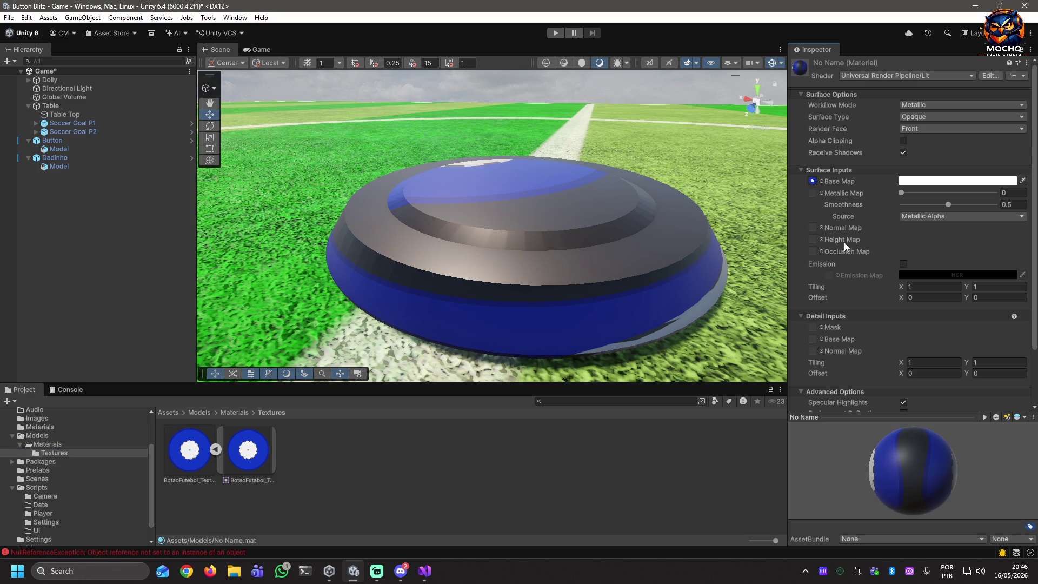
left_click(43, 445)
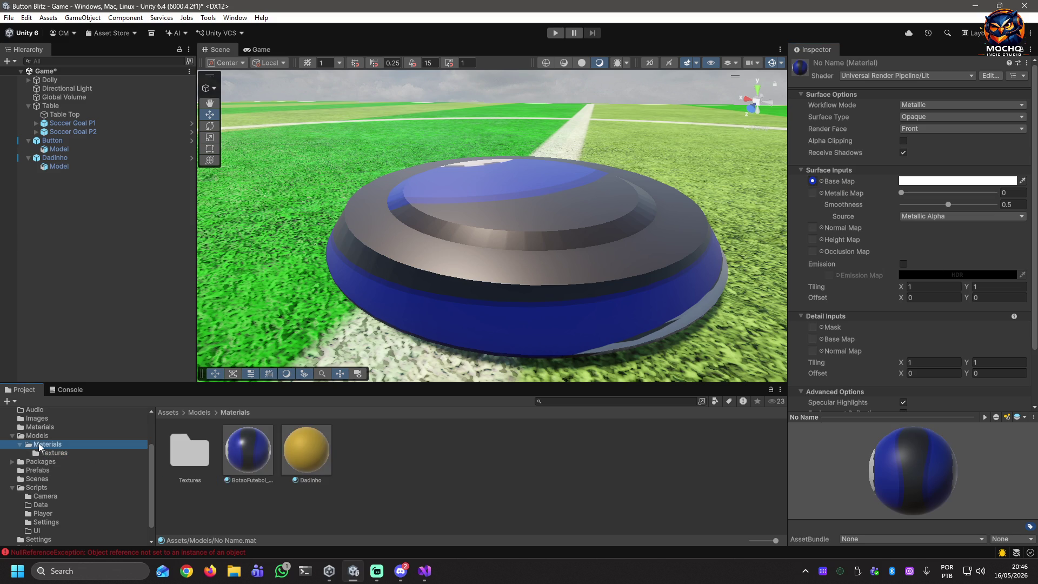
left_click(38, 435)
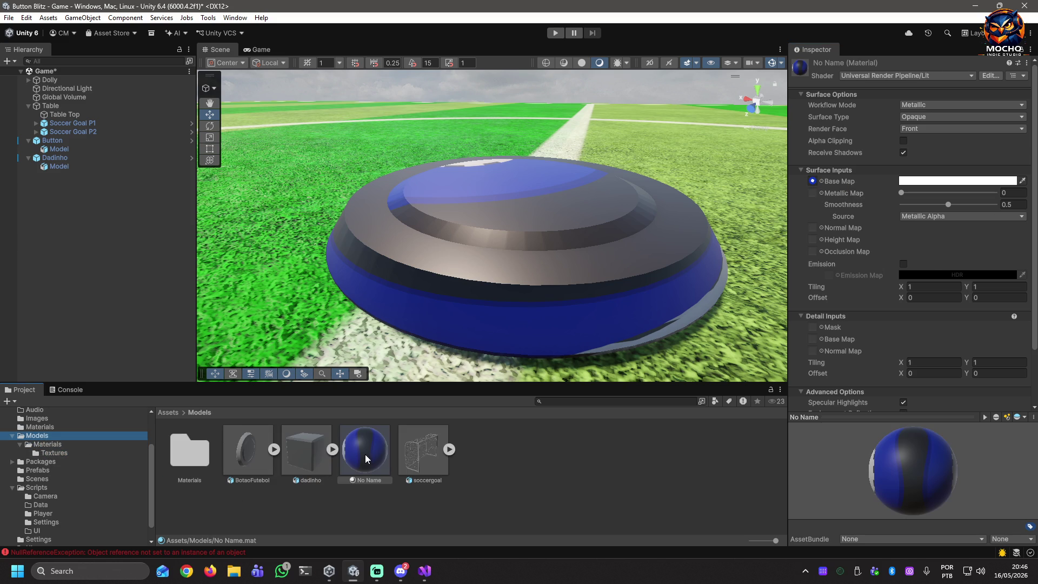
Drop No Name onto the button, delete No Name.mat, then reopen BotaoFutebol's material Location options
mouse_move(362, 459)
left_mouse_down()
mouse_move(549, 270)
mouse_move(484, 436)
mouse_move(429, 355)
mouse_move(533, 275)
mouse_move(419, 356)
mouse_move(508, 292)
mouse_move(425, 365)
mouse_move(518, 281)
left_mouse_up()
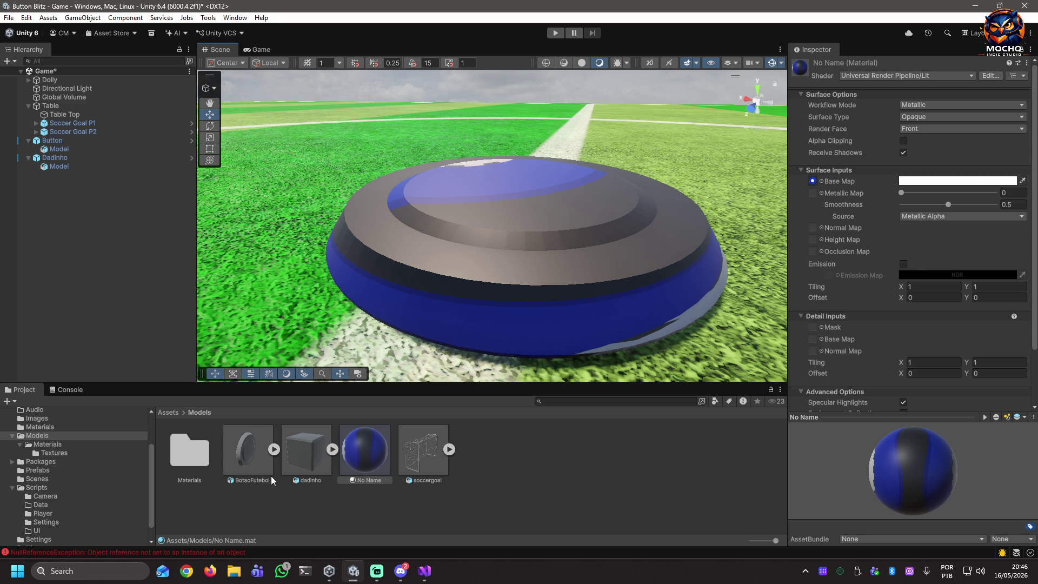
left_click(274, 450)
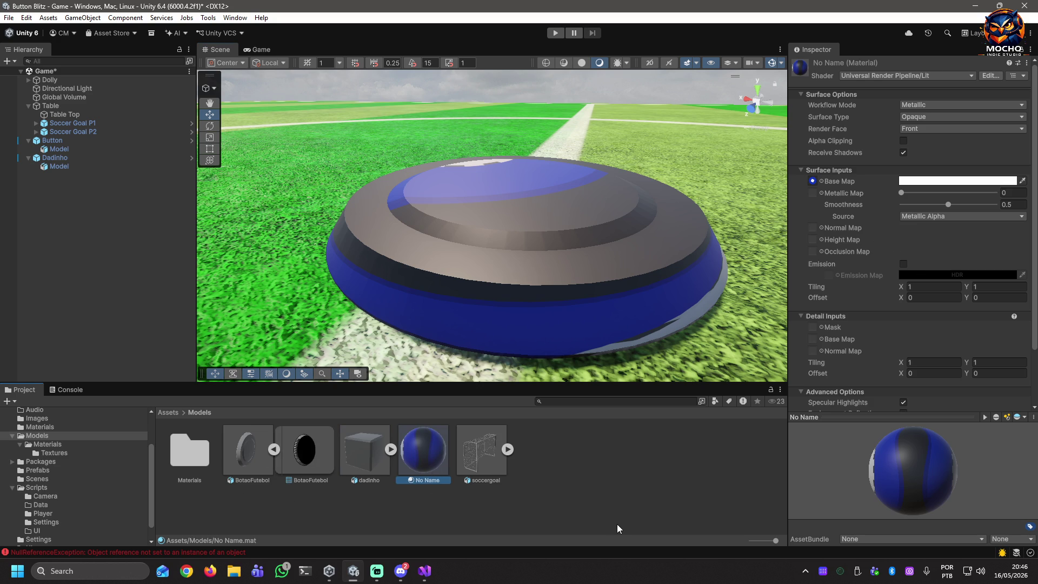
key("Delete")
left_click(525, 302)
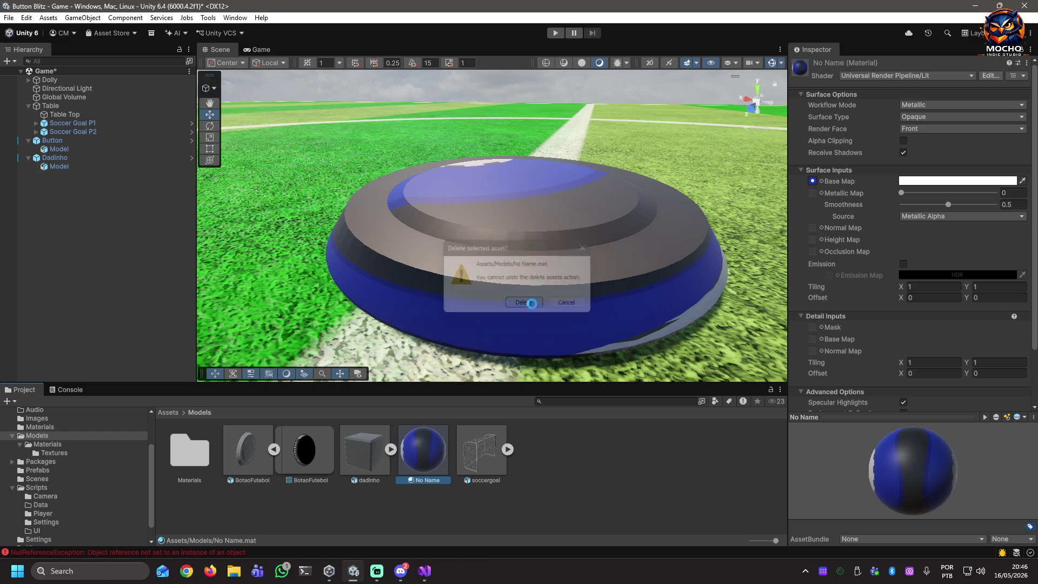
left_click(244, 449)
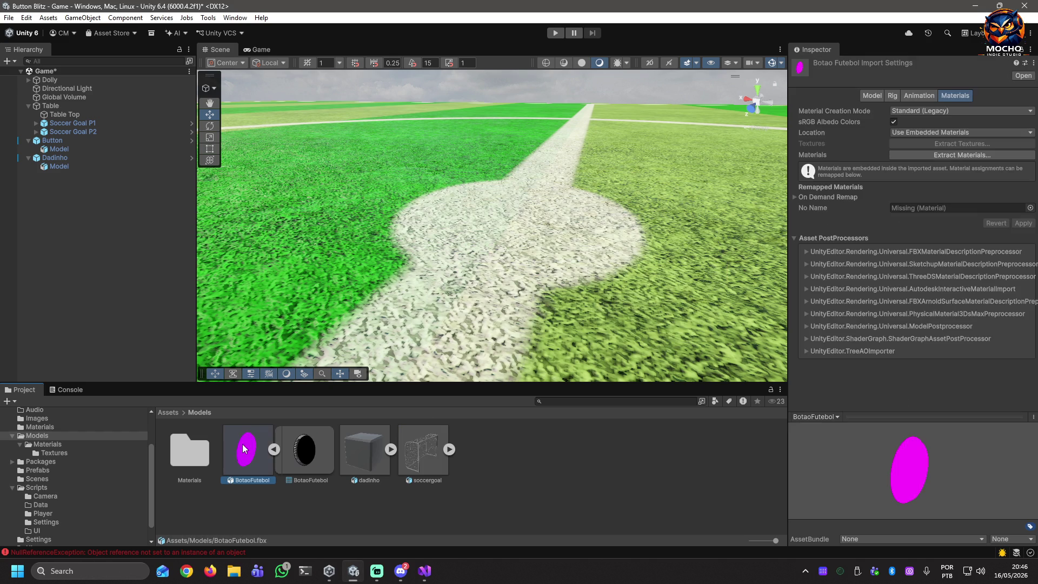
left_click(965, 131)
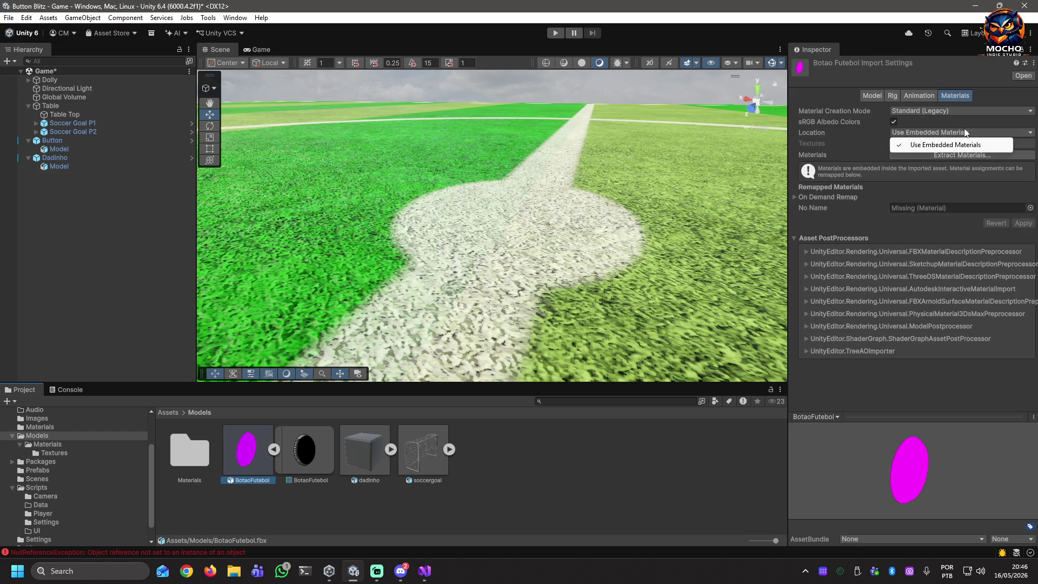